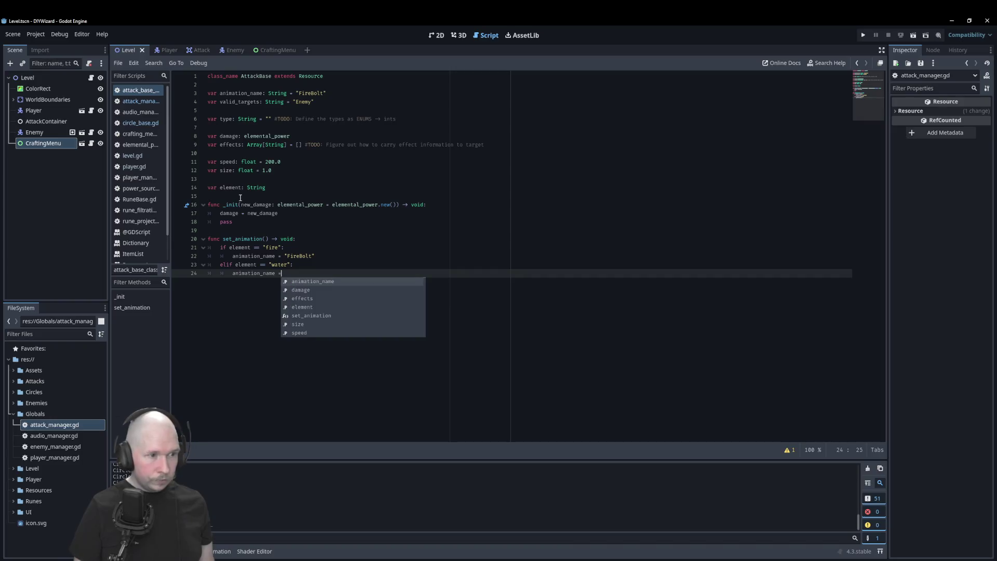
- Correct the water branch's animation to "IceBolt" and add an else: branch below it
text("IceBolrt)
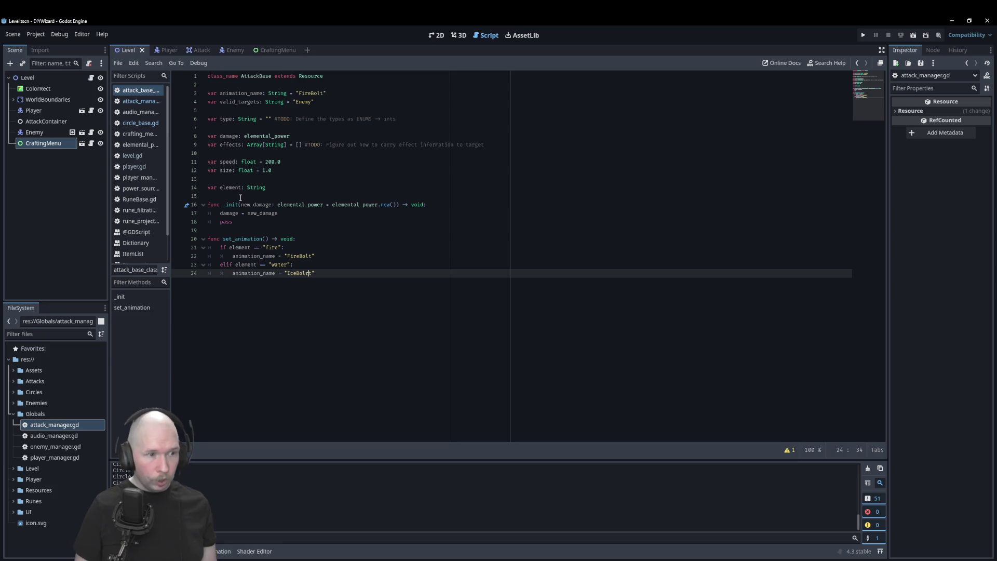
key(BackSpace)
key(End)
key(Return)
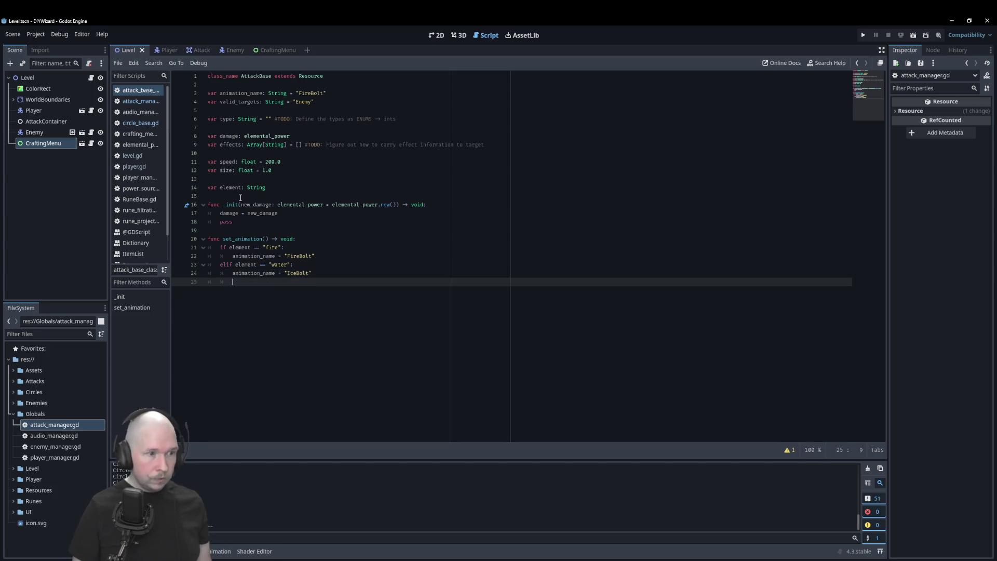
text(else:)
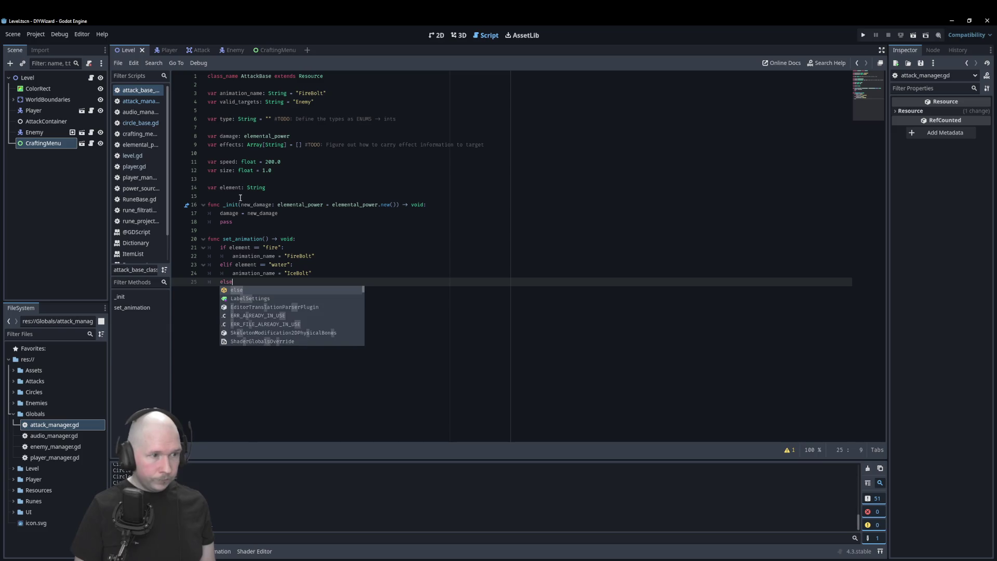
key(Return)
- In the else branch set animation_name = "MagicBolt" and save attack_base_class.gd
text(nima)
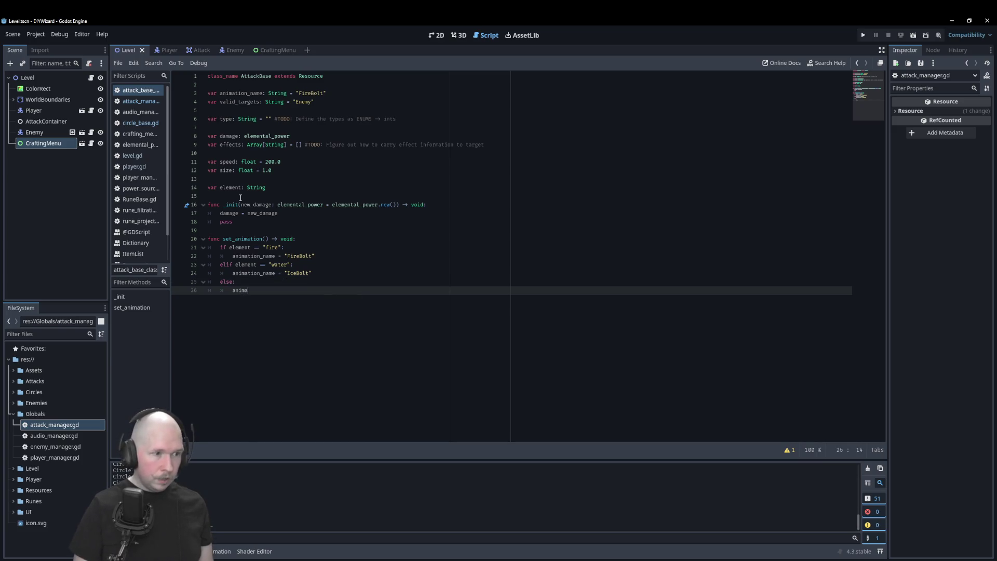
key(Return)
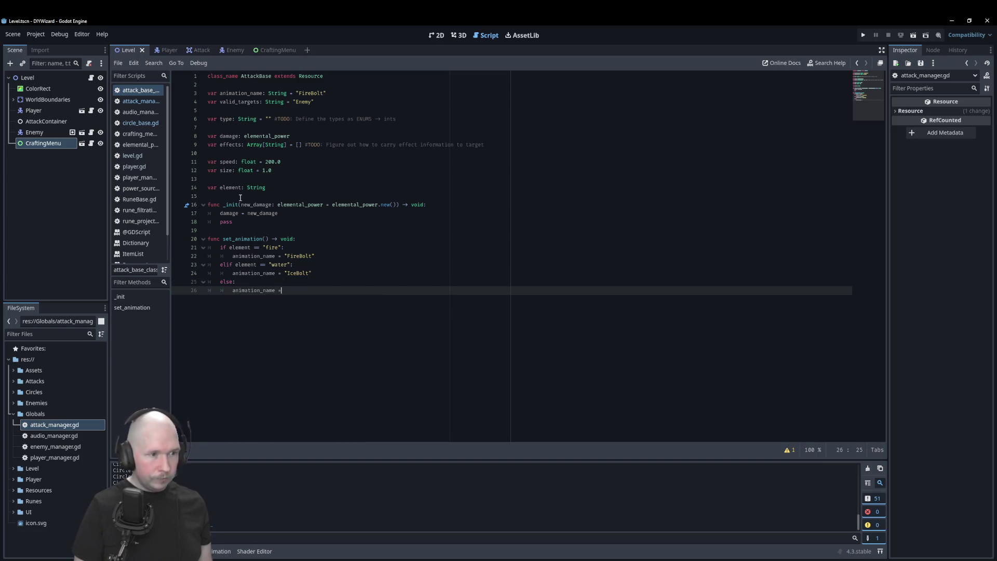
text( Ma)
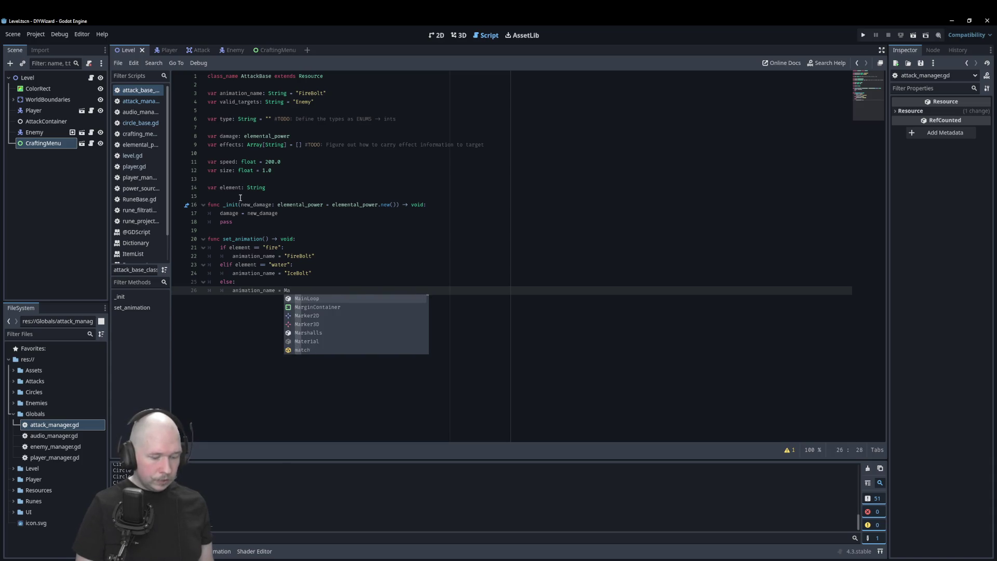
text(gic)
key(BackSpace)
key(BackSpace)
key(BackSpace)
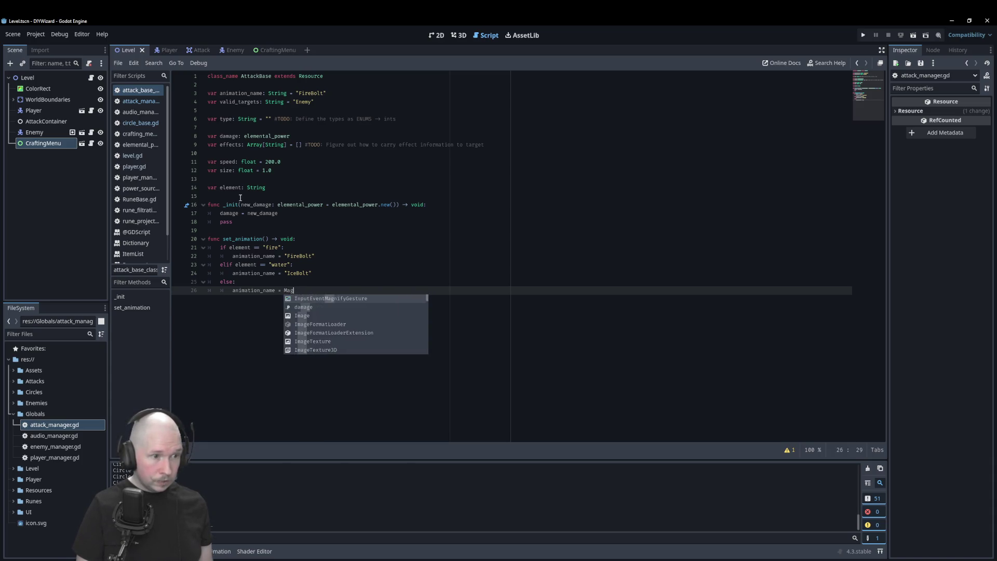
text(")
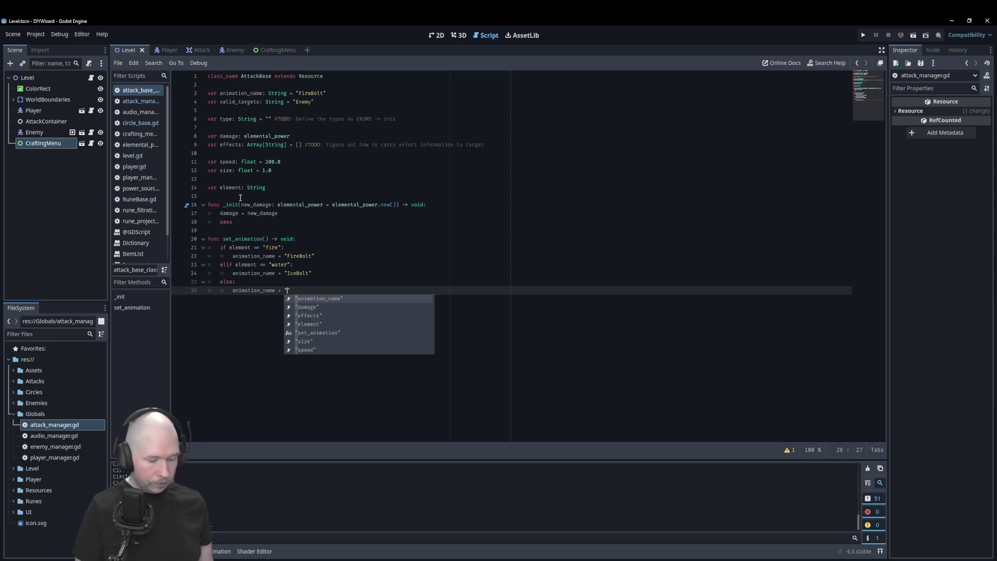
text(MagicBolt)
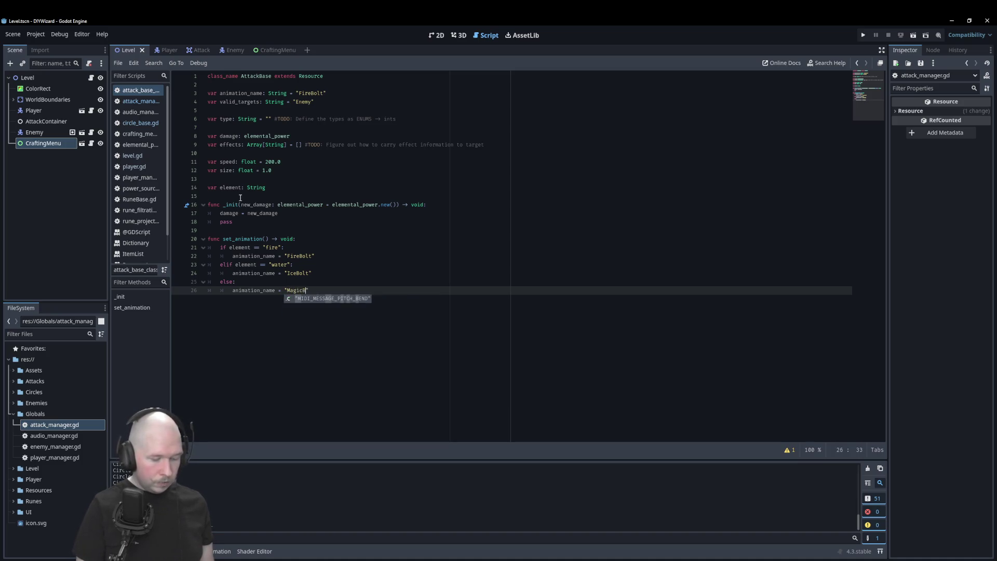
key(ctrl+s)
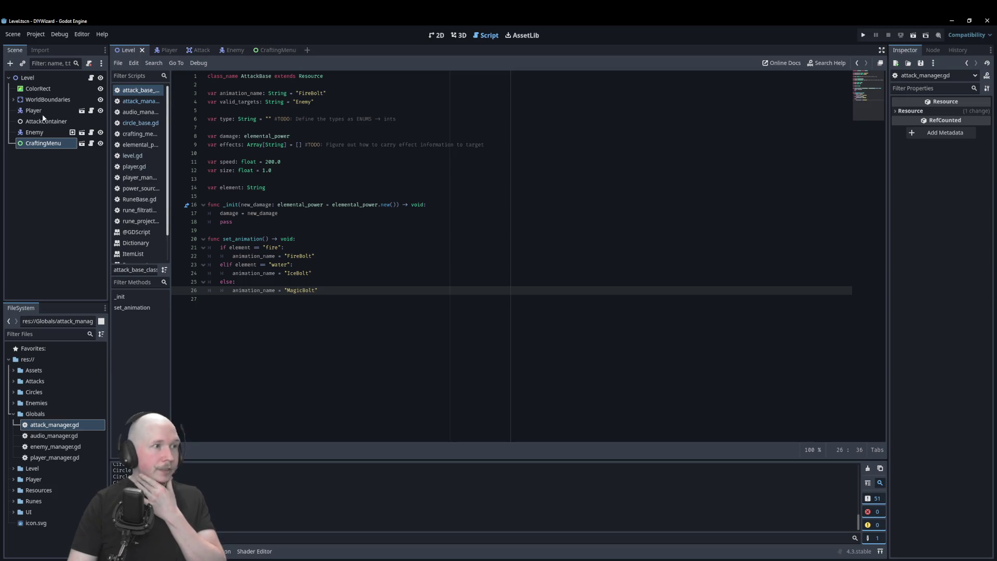
- Switch to the Attack scene to show attack.gd and its assign_attack_details function
click(186, 52)
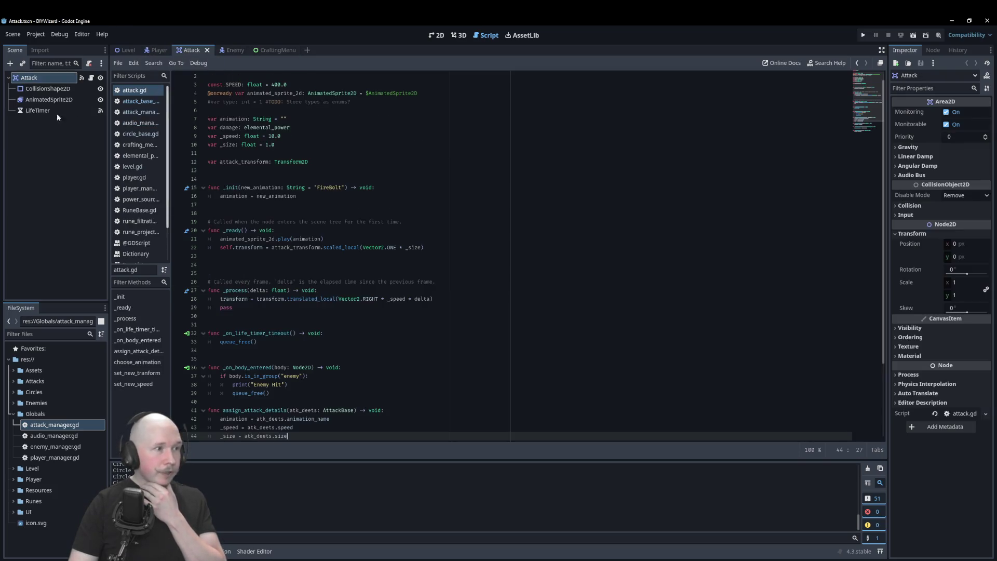
- Rename the AnimatedSprite2D's MagicBall animation to MagicBolt in SpriteFrames
click(32, 98)
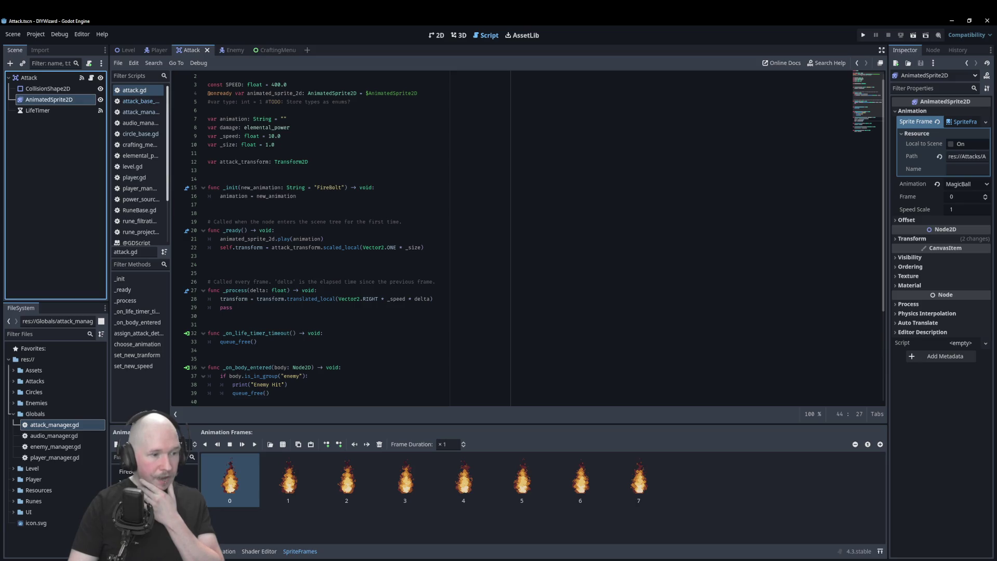
click(141, 100)
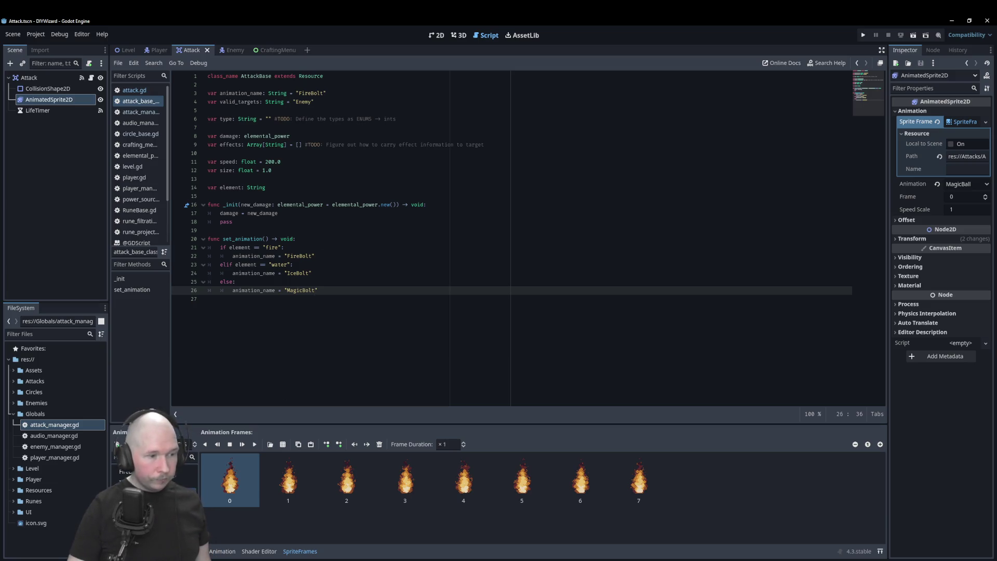
click(154, 471)
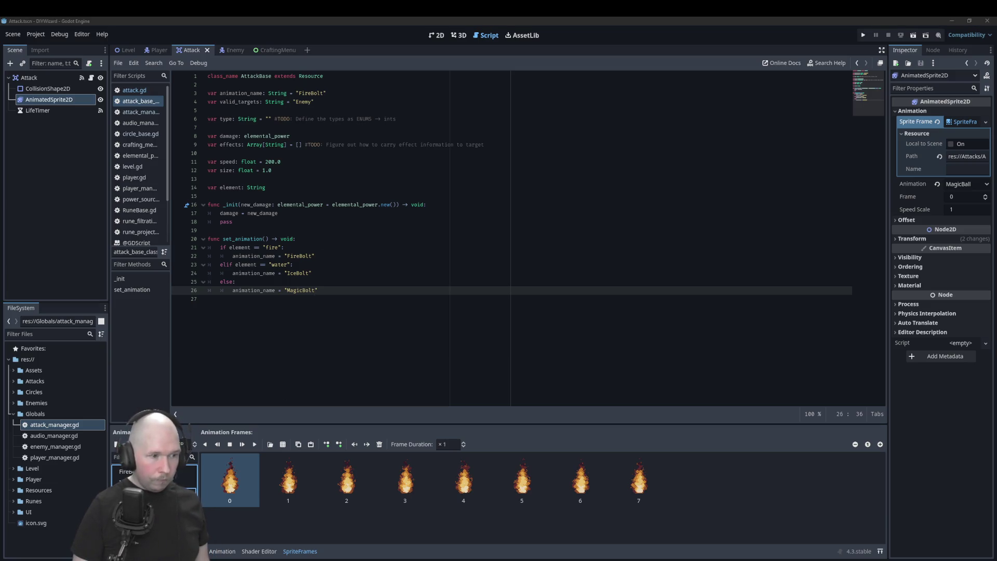
key(Return)
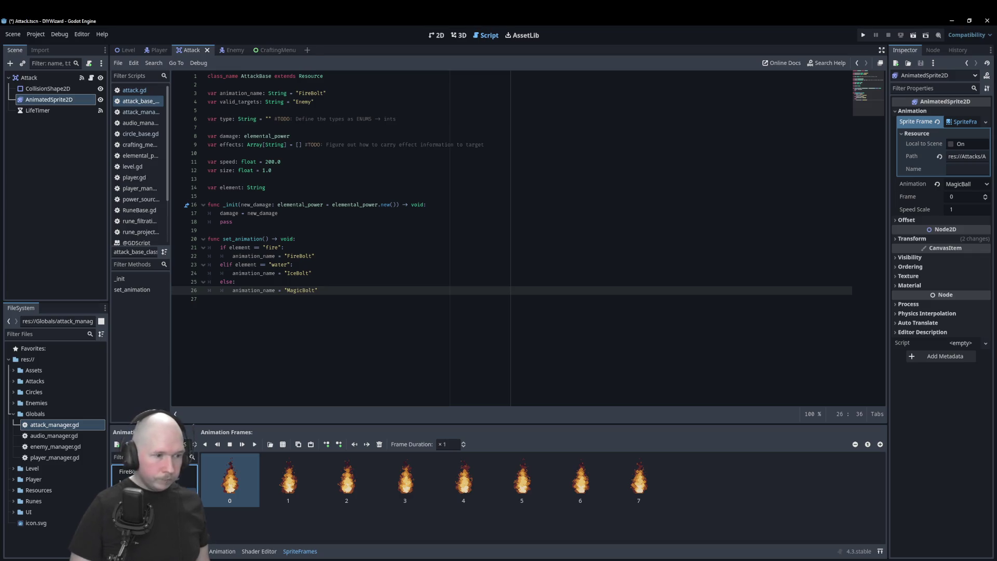
click(271, 365)
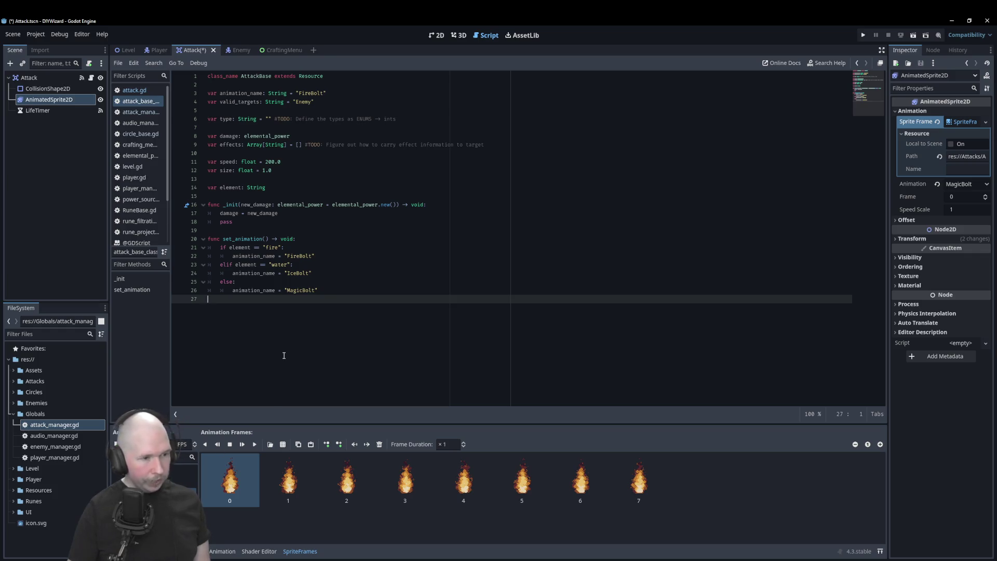
- Save the Attack scene, preview the IceBolt frames, and open circle_base.gd
key(ctrl+s)
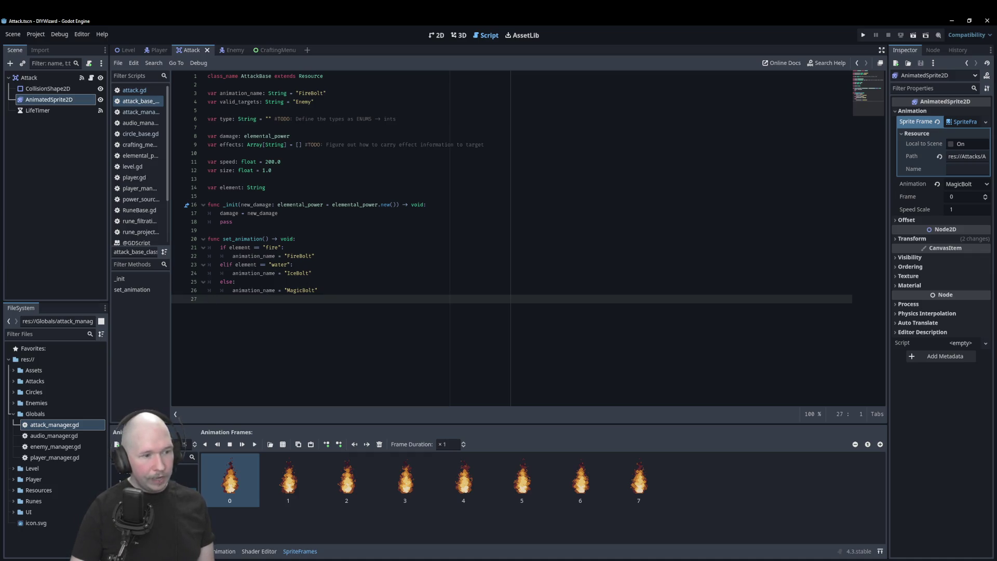
click(328, 279)
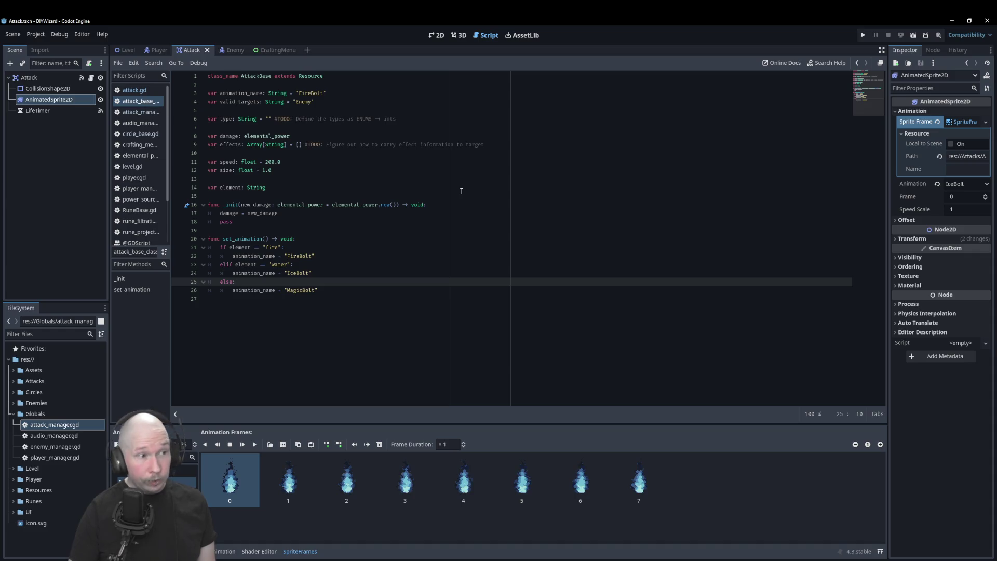
click(136, 134)
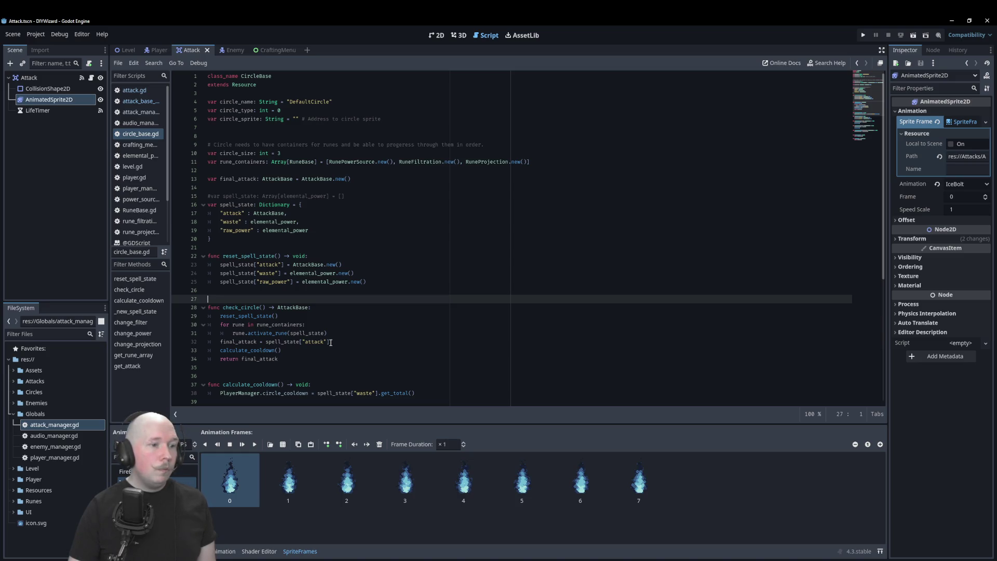
- Open rune_projection.gd and move to the last line of the _create_attack function
click(139, 231)
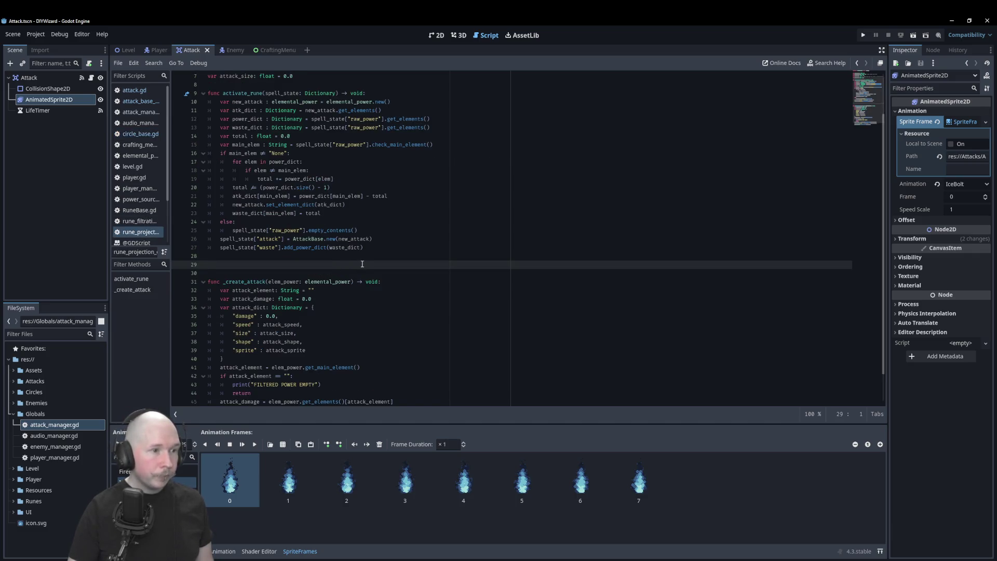
scroll(405, 258, up, 2)
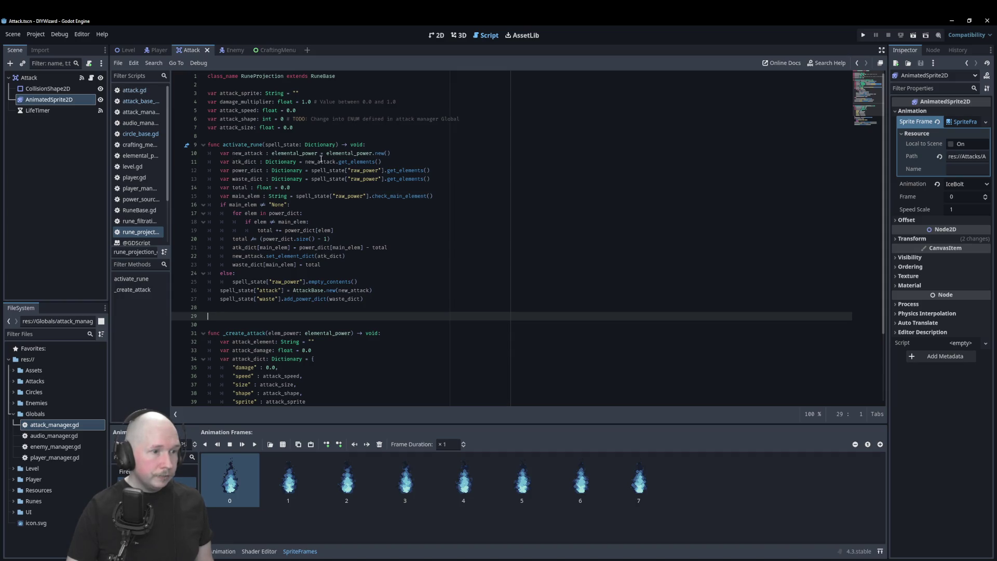
double_click(251, 333)
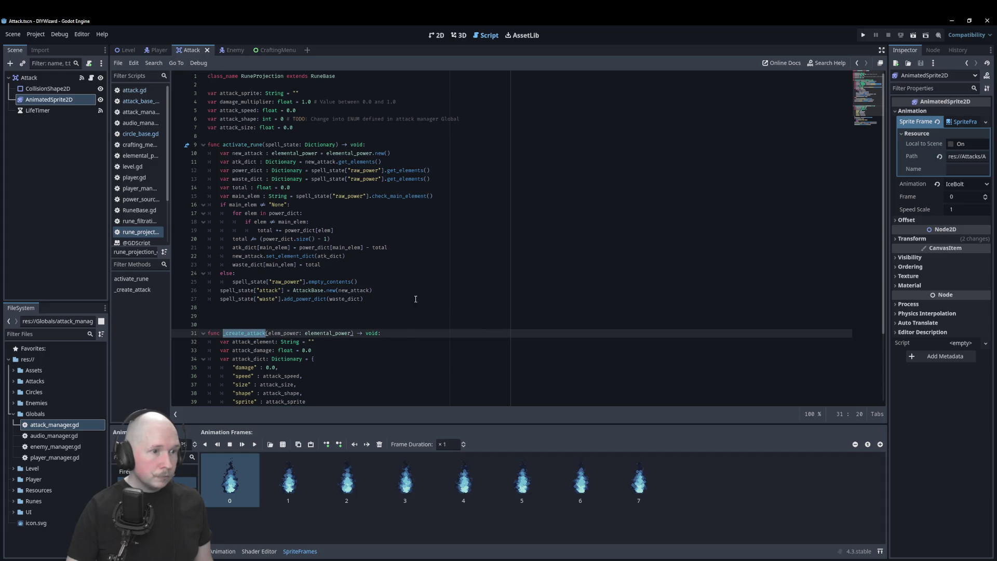
scroll(416, 298, down, 3)
drag(358, 384, 199, 242)
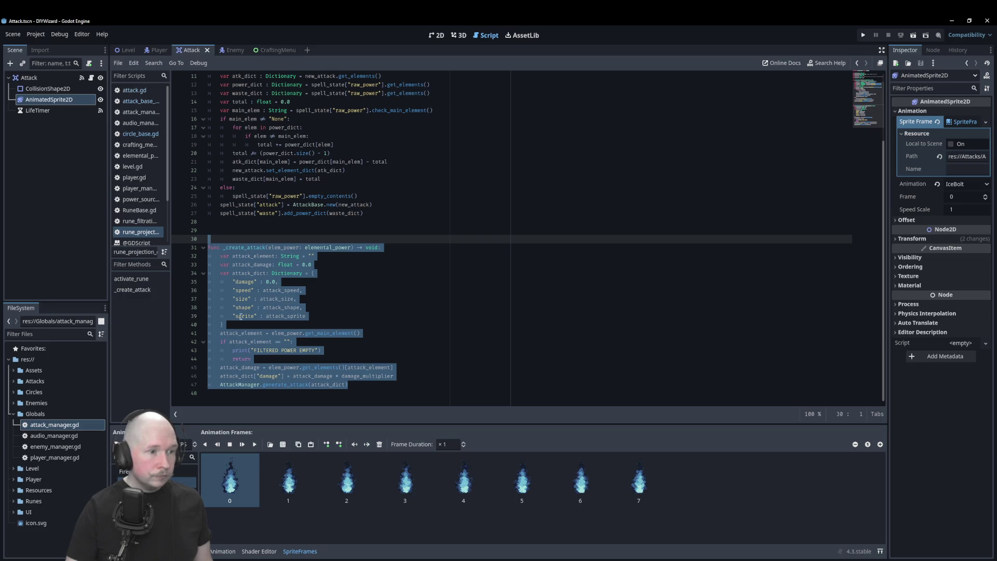
click(265, 359)
key(Down)
key(Down)
key(Down)
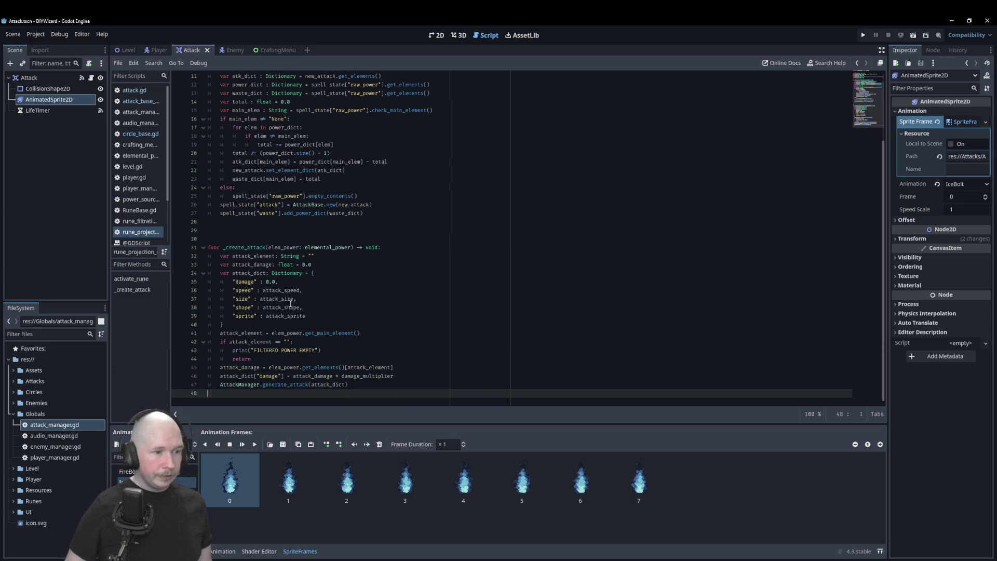
- Place carets on lines 31–48 and prefix each with # to comment out _create_attack
key(shift+alt+Up)
key(shift+alt+Up)
key(shift+alt+Up)
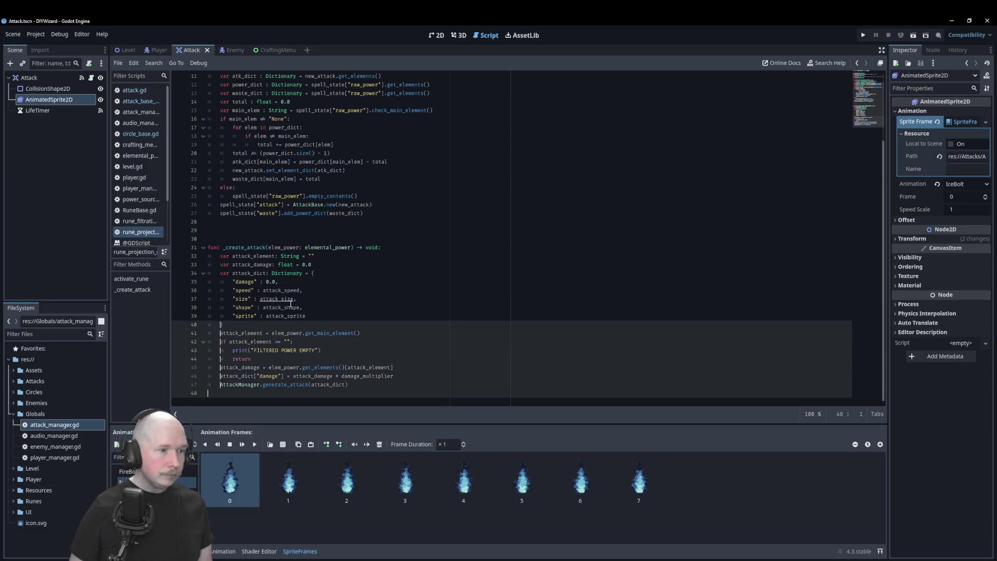
key(shift+alt+Up)
key(shift+alt+Up)
key(shift+alt+Up)
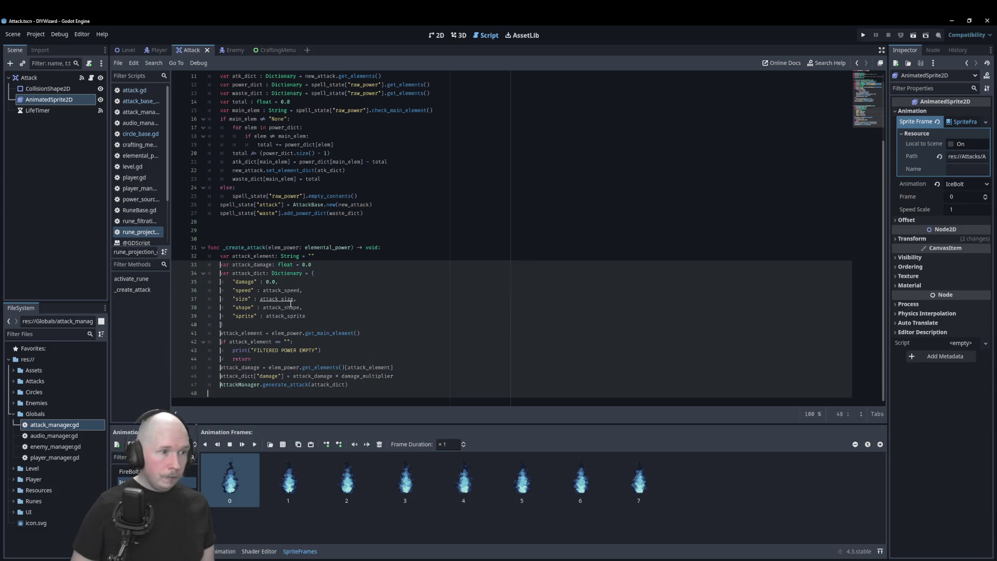
key(Escape)
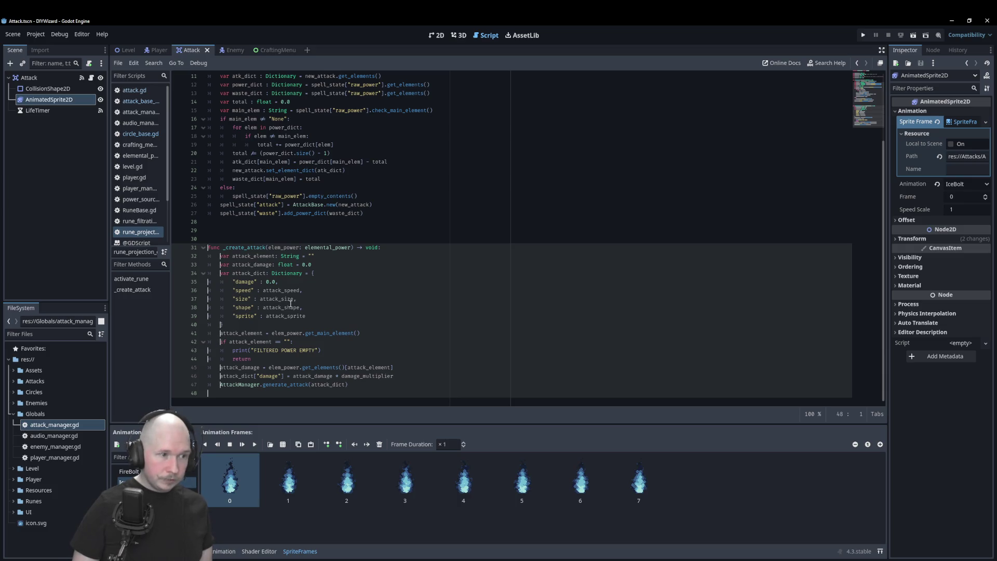
key(shift+alt+Up)
key(shift+alt+Up)
key(shift+alt+Up)
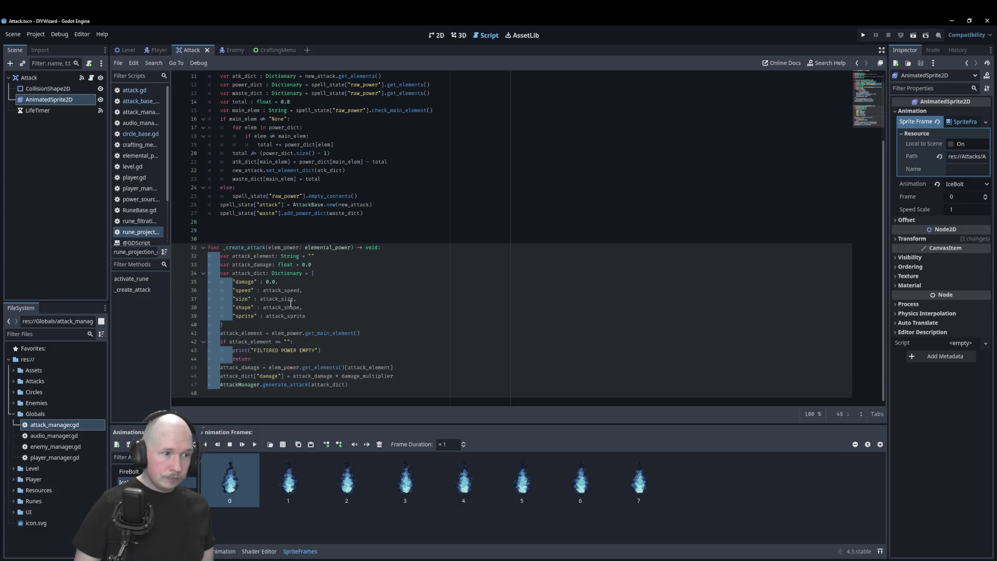
key(Left)
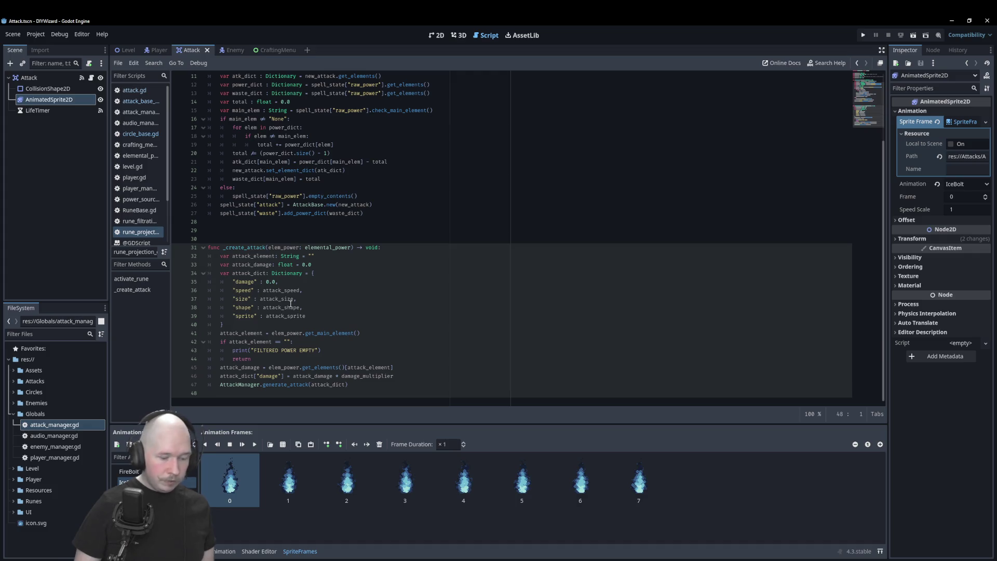
text(#)
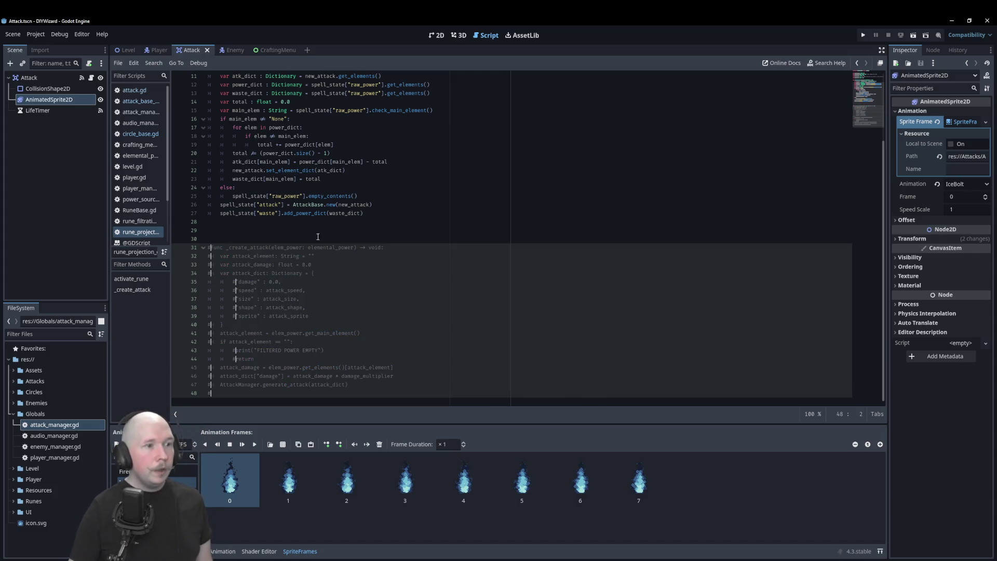
click(327, 222)
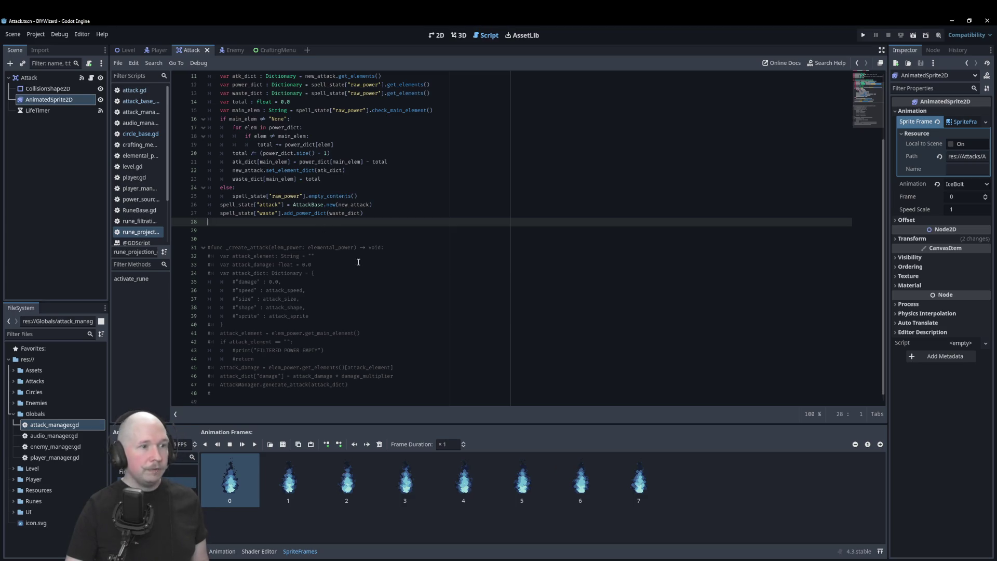
scroll(395, 302, up, 3)
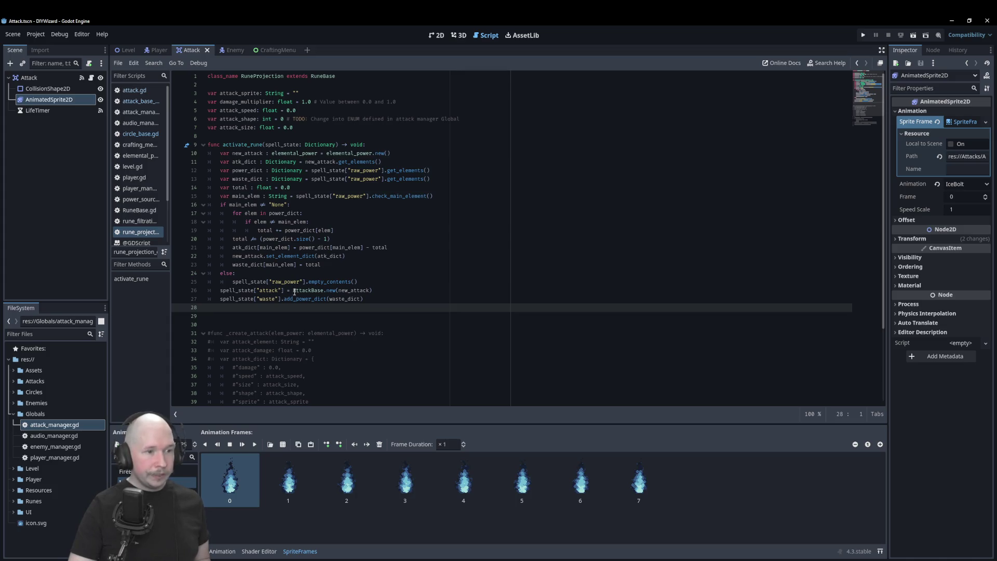
- Open attack_base_class.gd and put the cursor after damage = new_damage in _init
click(390, 291)
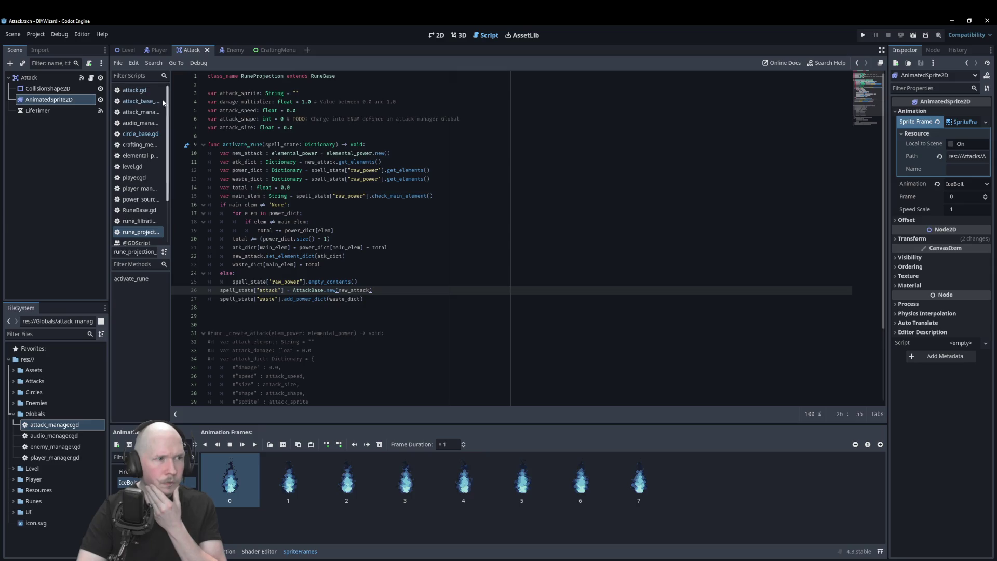
click(138, 101)
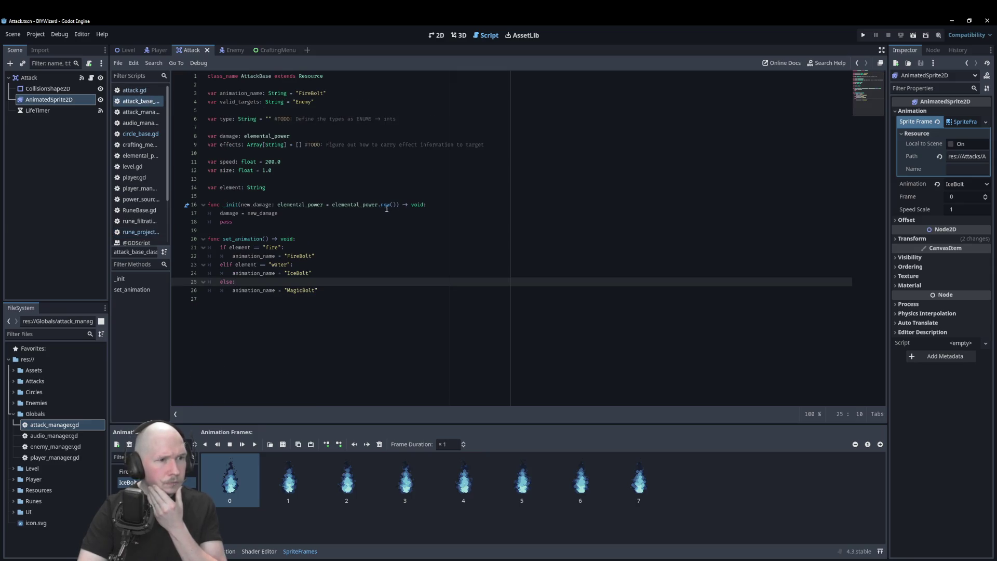
click(281, 212)
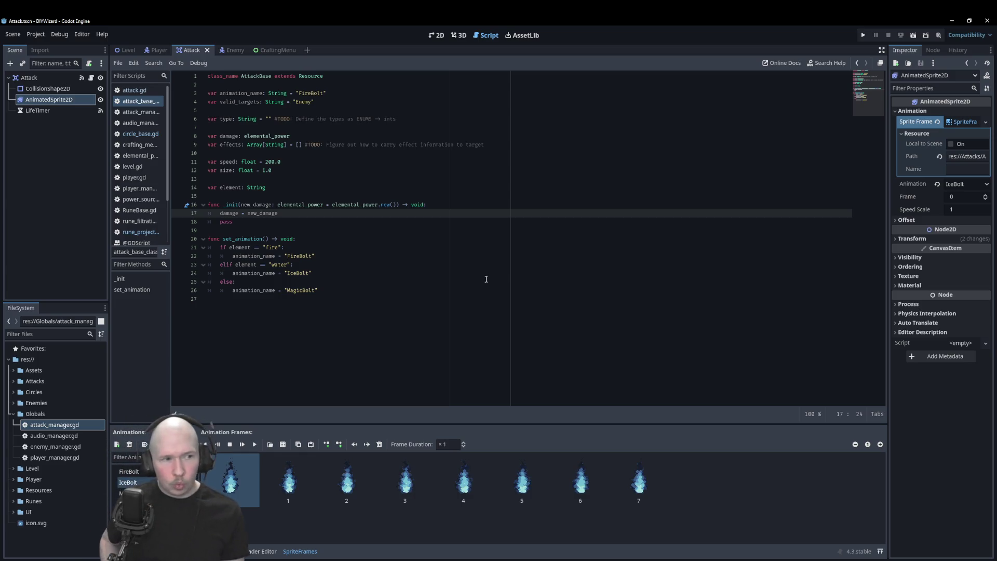
- Add element = new_damage.get_main_element() below damage = new_damage, using autocomplete
key(Return)
text(elem)
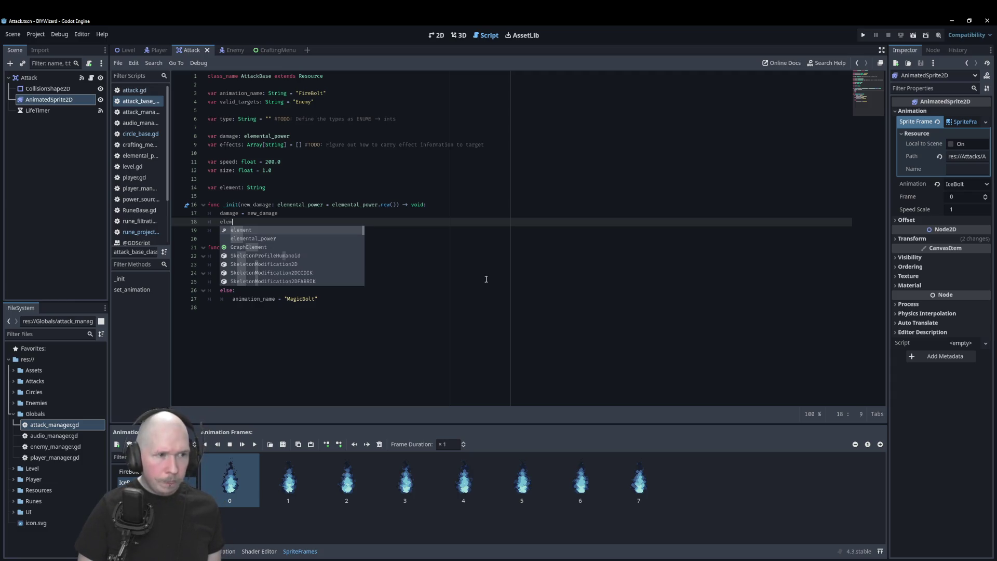
key(Return)
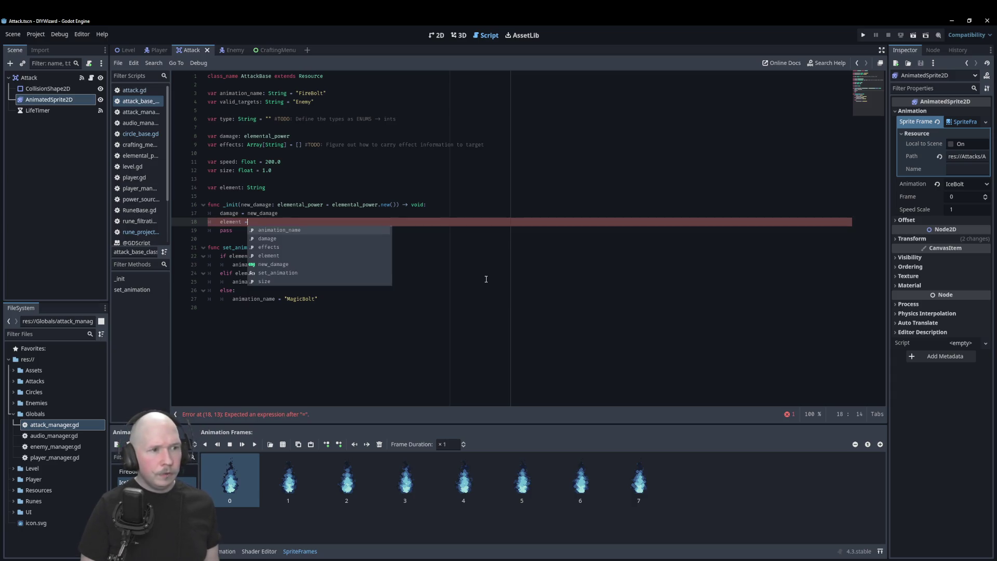
text( new)
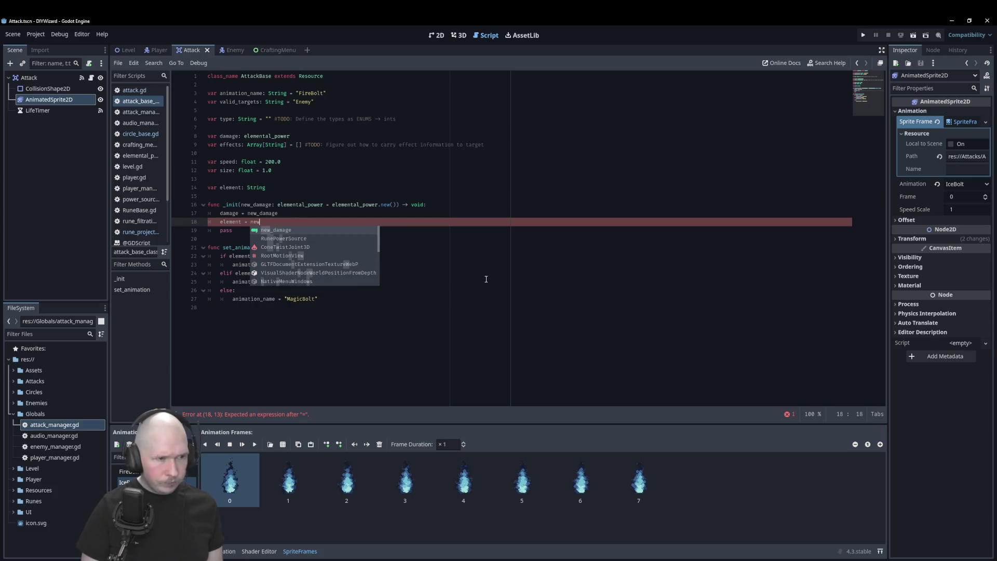
key(Return)
text(.g)
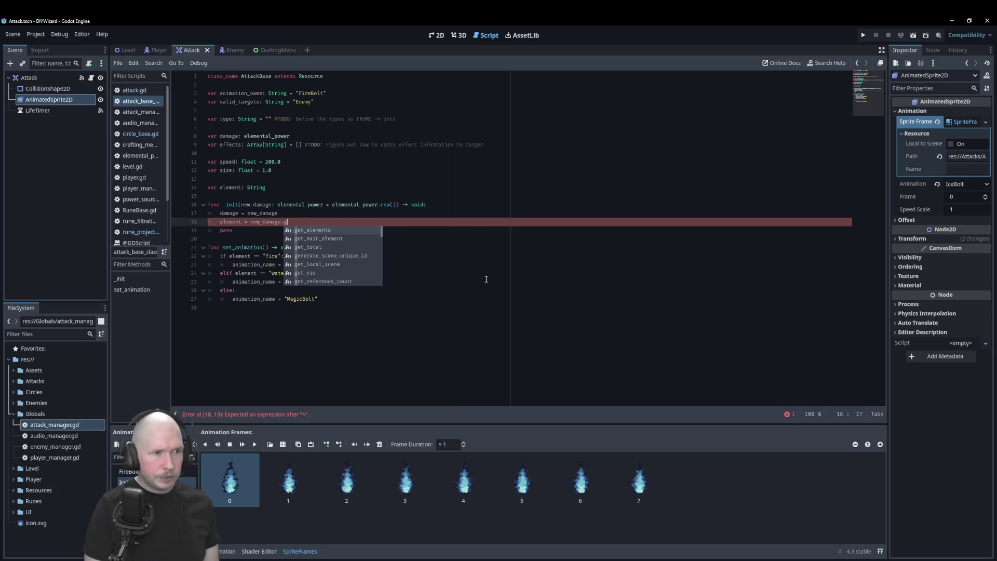
key(Down)
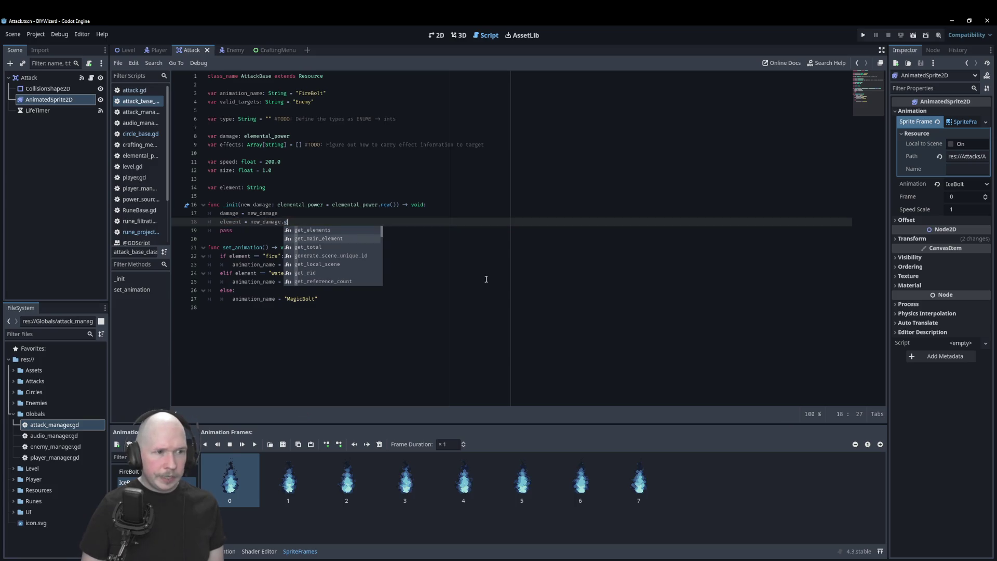
key(Return)
- Call set_animation() on the following line, then go to the Player scene
key(Return)
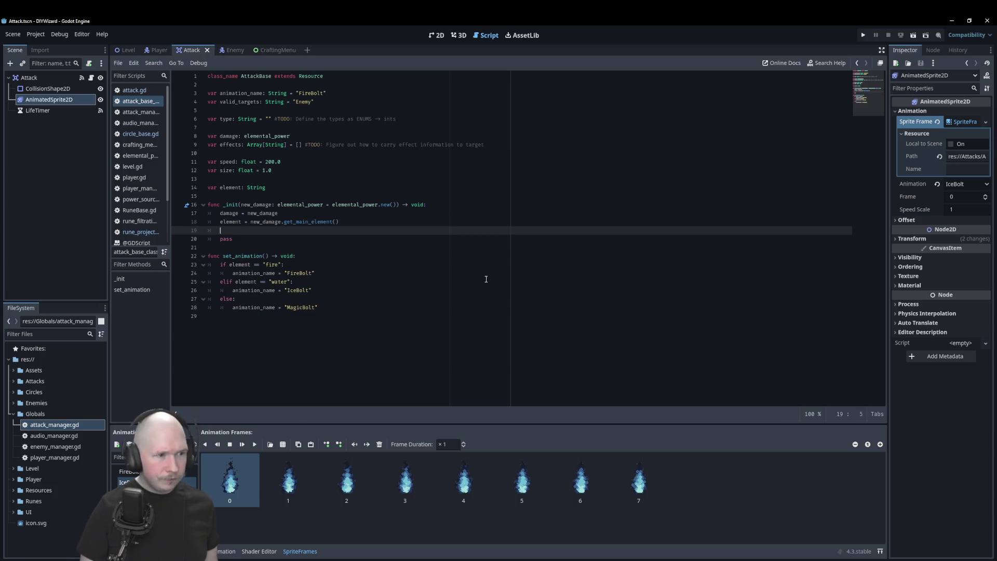
text(set)
key(Return)
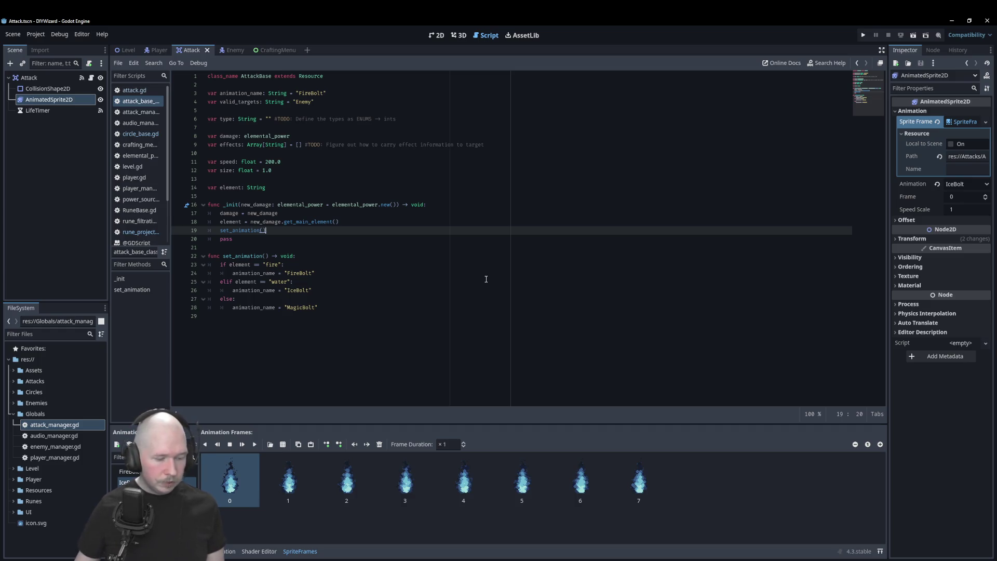
click(151, 50)
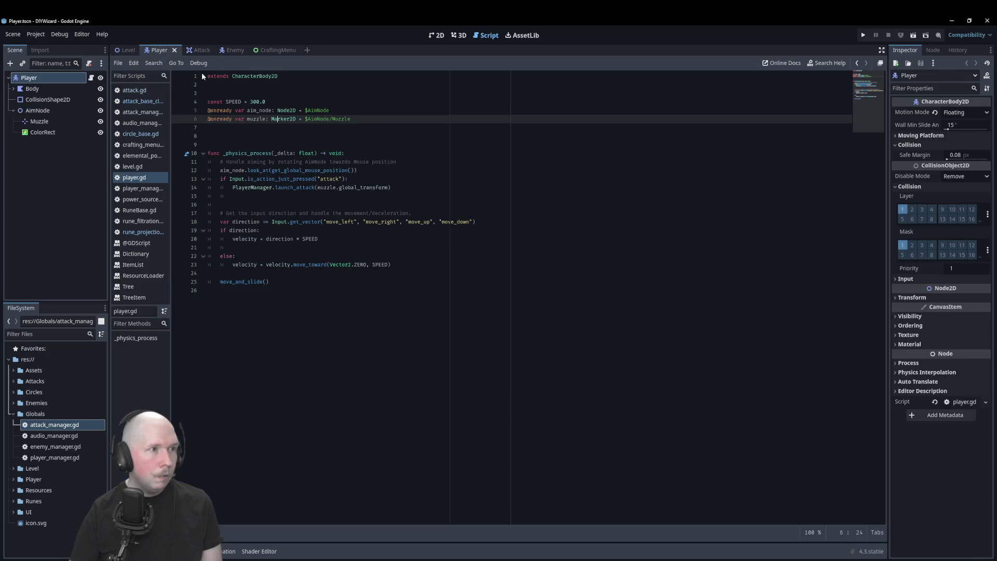
- Test-run the game, close it, then run the Level scene with F6
key(F6)
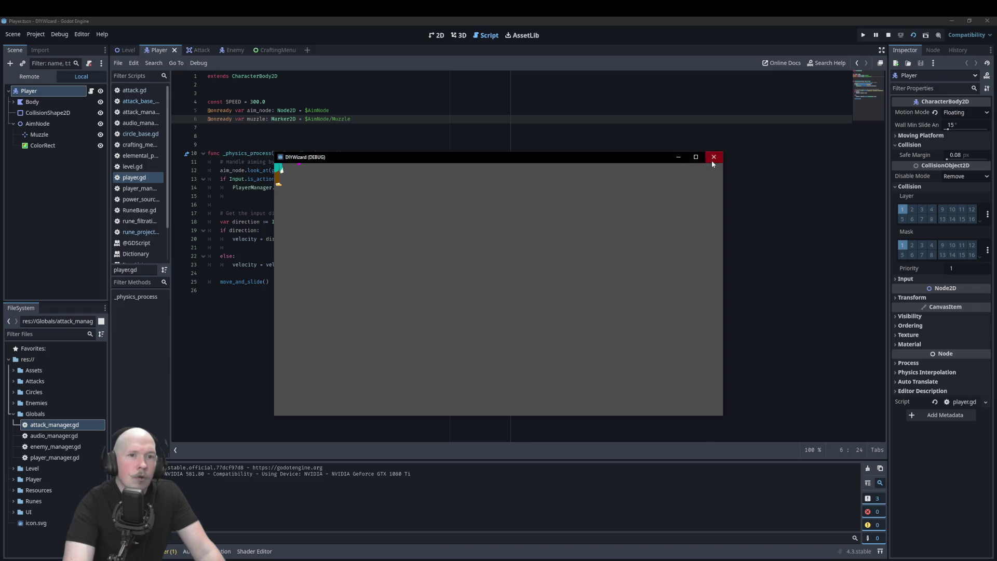
click(714, 156)
click(128, 50)
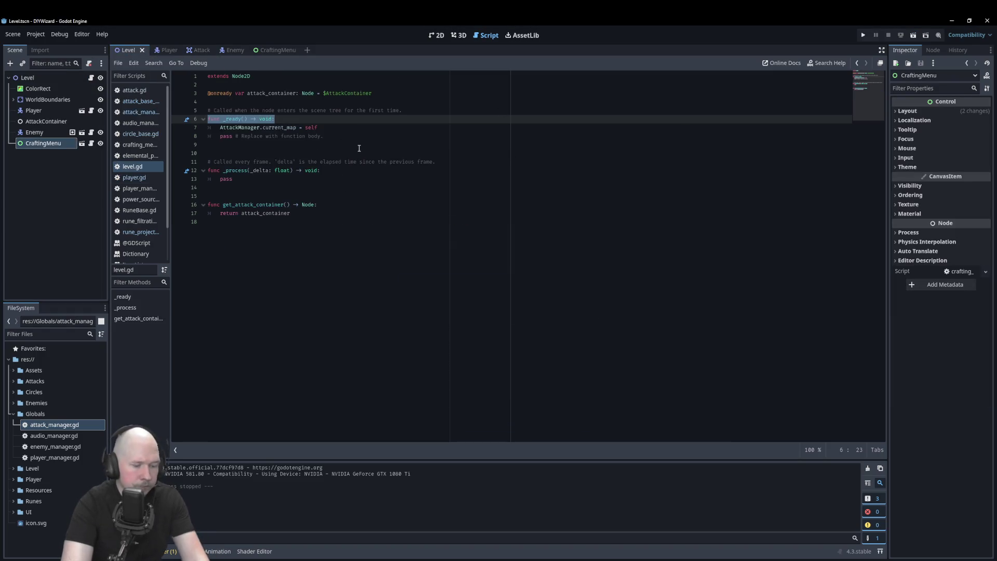
key(F6)
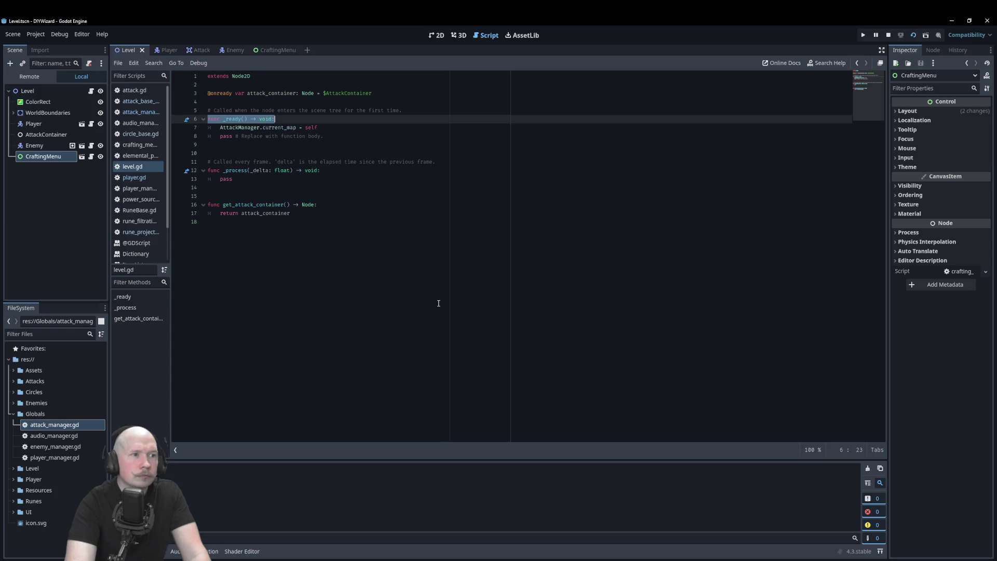
- Fire bolts with the Power_100 rune using Earth, Fire and Water, then view the Remote tree
key(a)
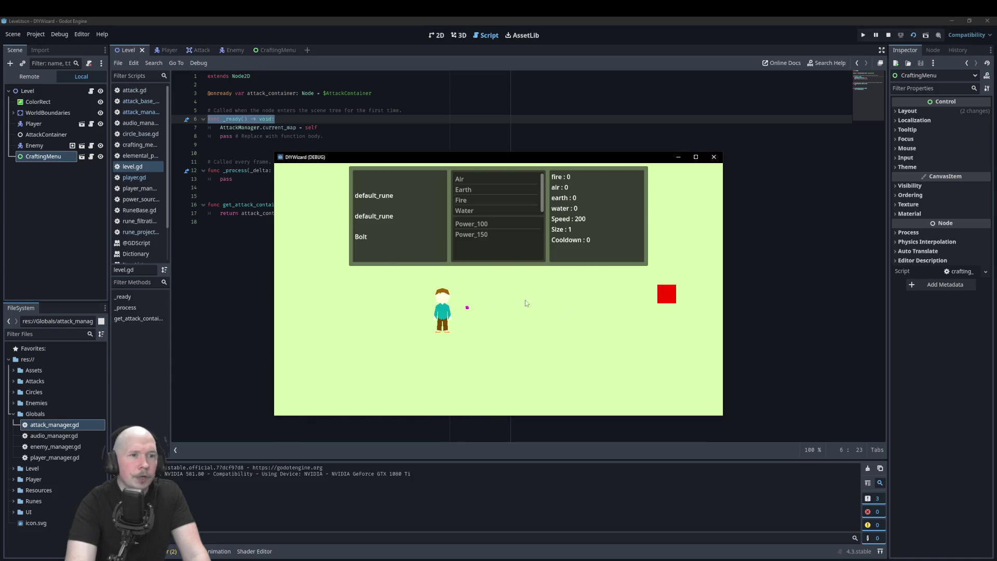
click(627, 297)
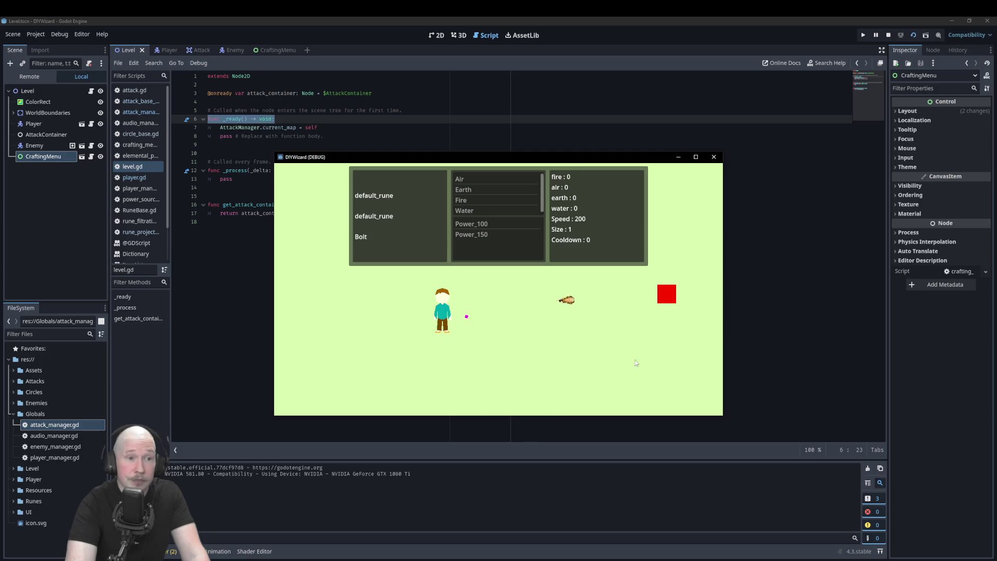
click(489, 223)
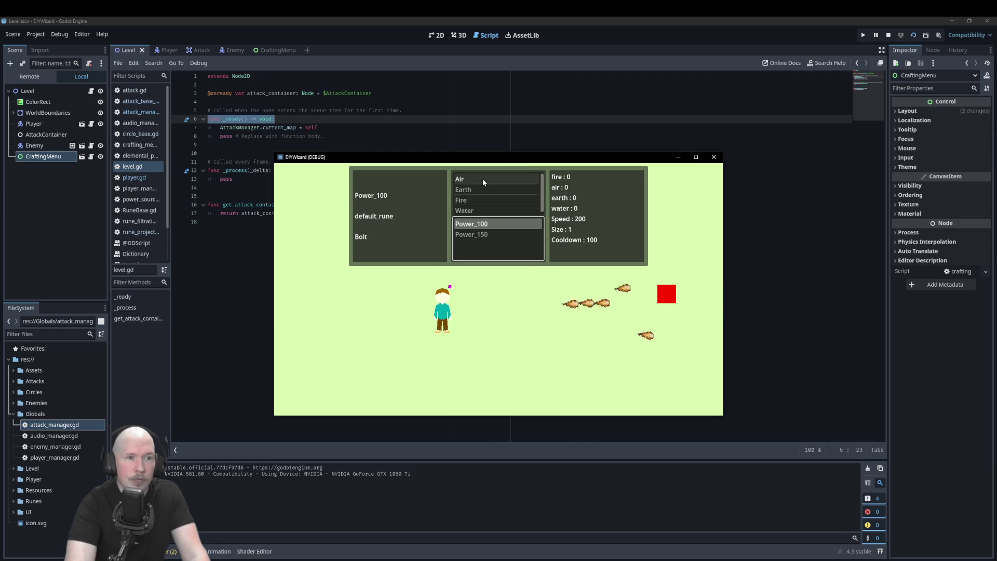
click(481, 192)
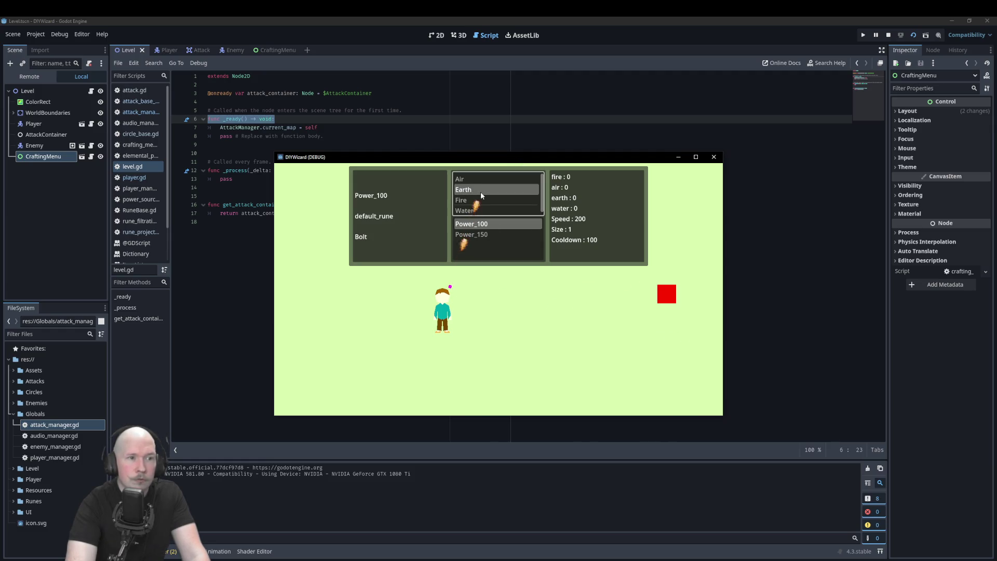
click(481, 192)
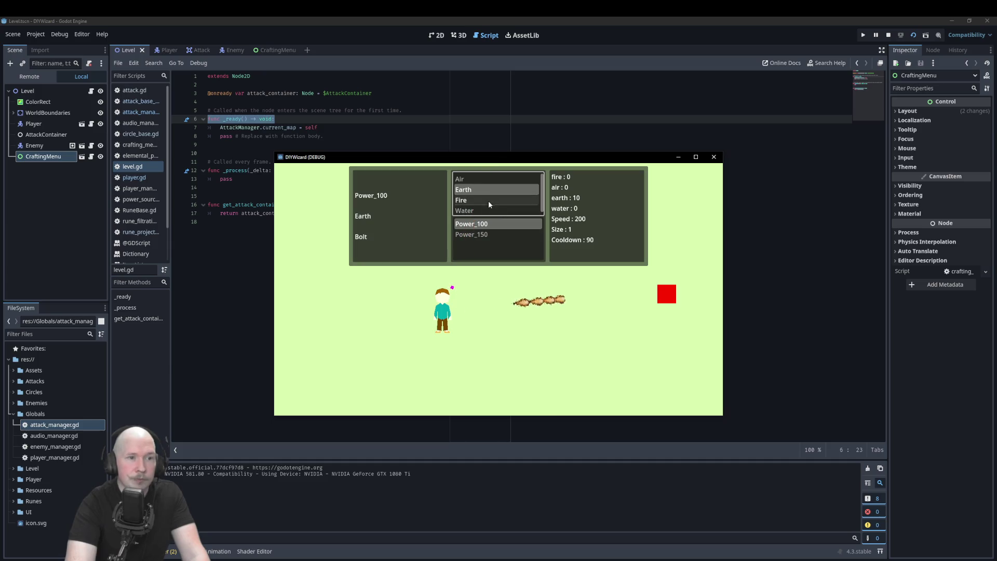
click(486, 201)
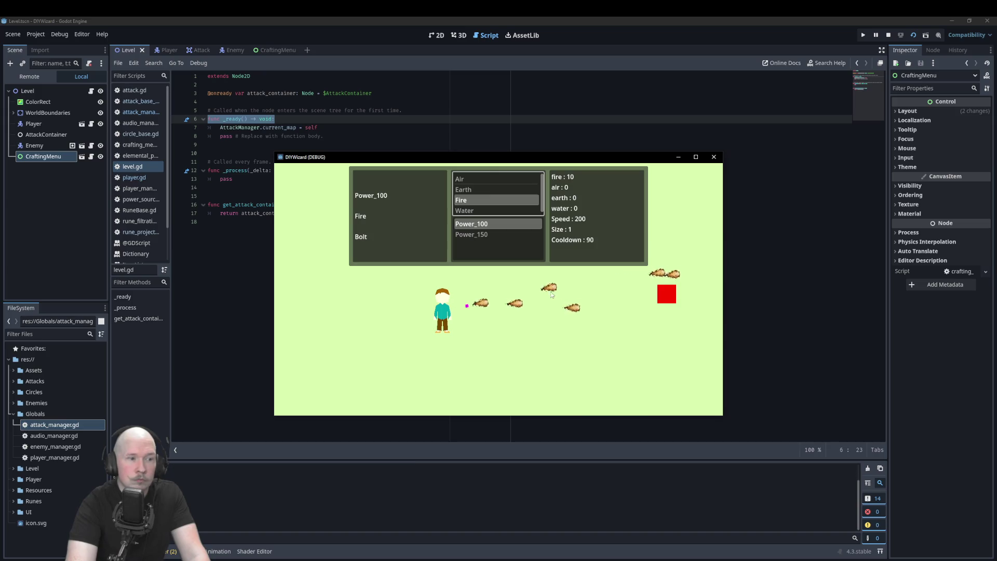
click(488, 211)
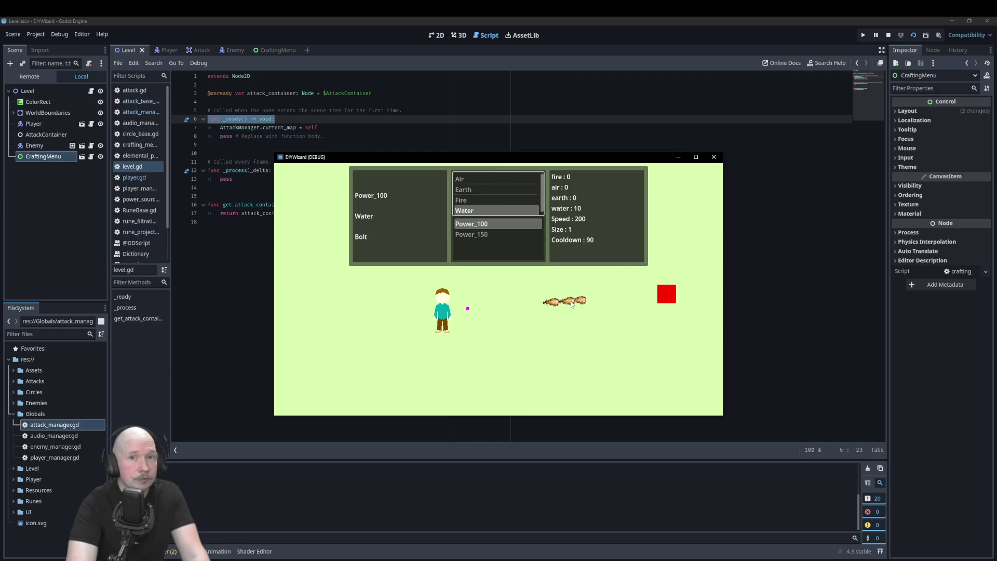
click(42, 79)
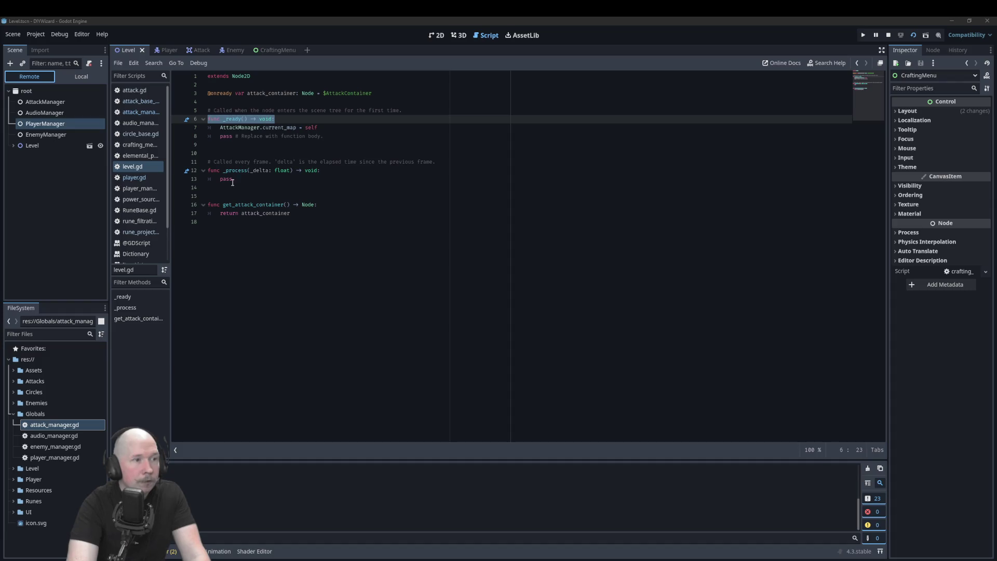
- Inspect the running PlayerManager's runic circle and its final attack resource
click(59, 126)
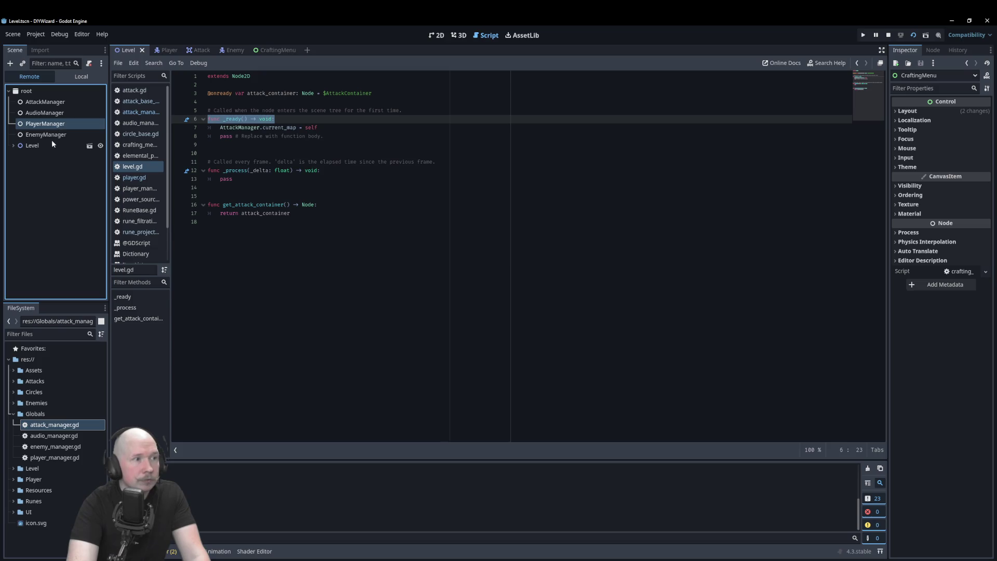
click(57, 123)
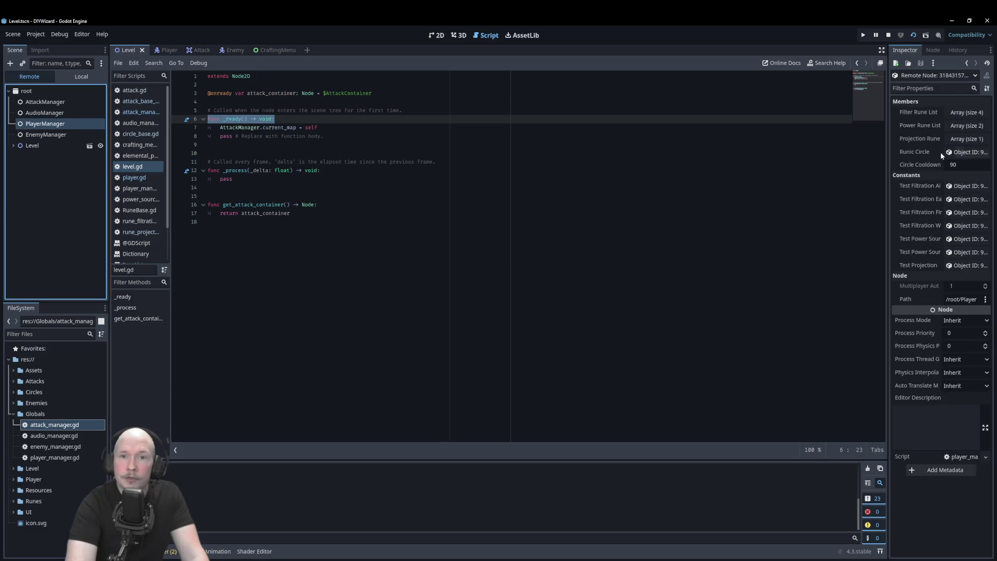
click(958, 152)
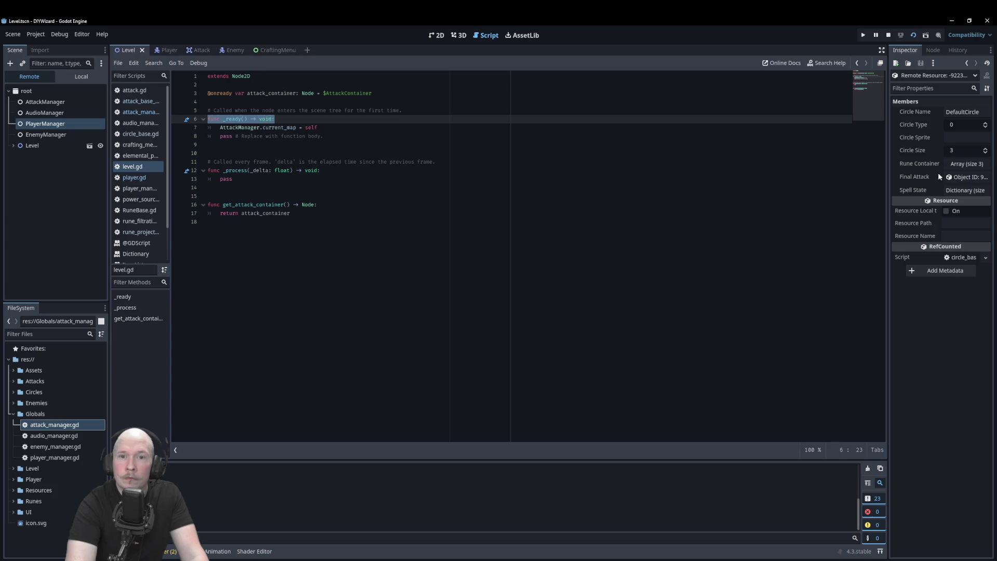
click(959, 176)
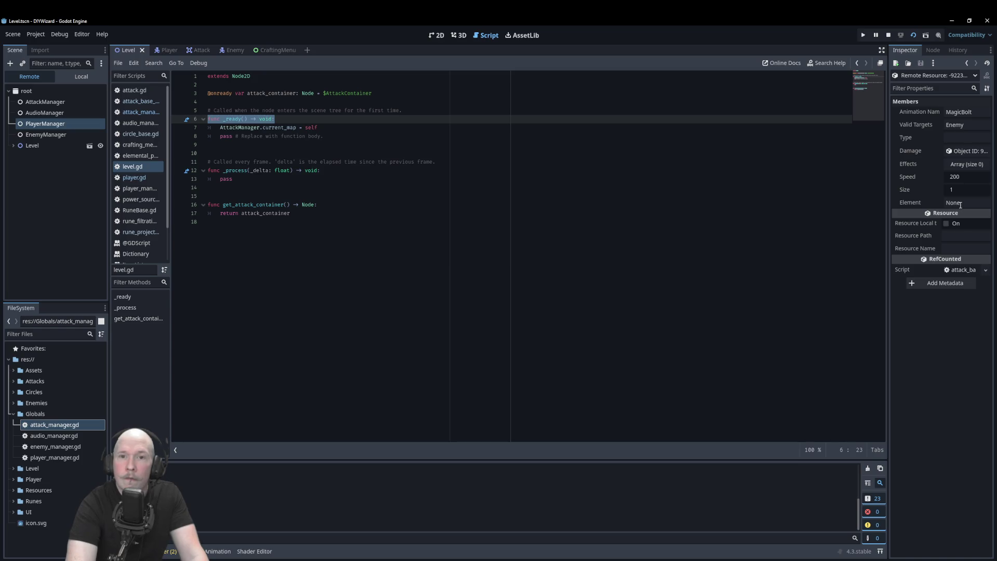
- Expand the attack damage's Elemental Power dictionary (water 10), then return to rune_projection.gd
click(964, 154)
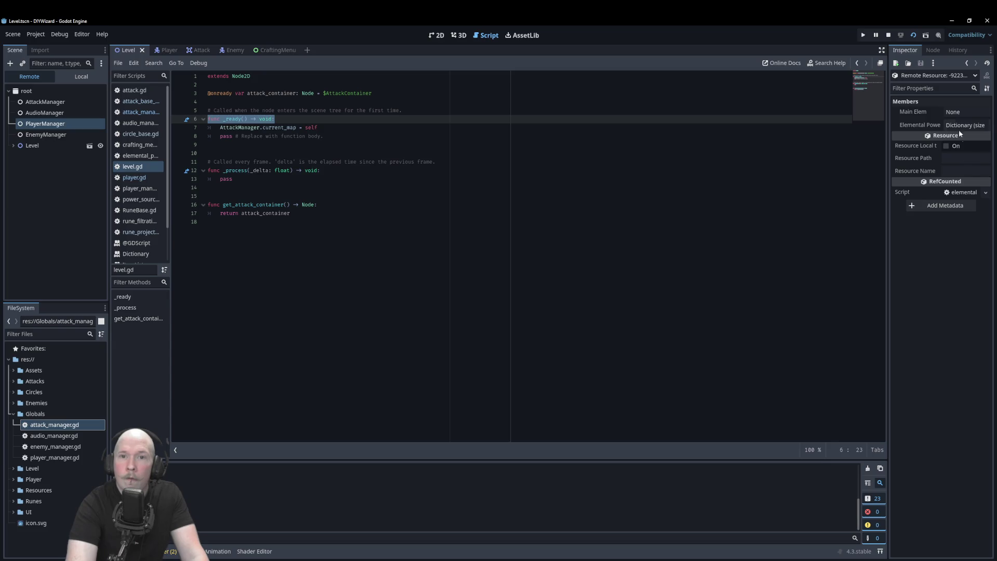
click(961, 126)
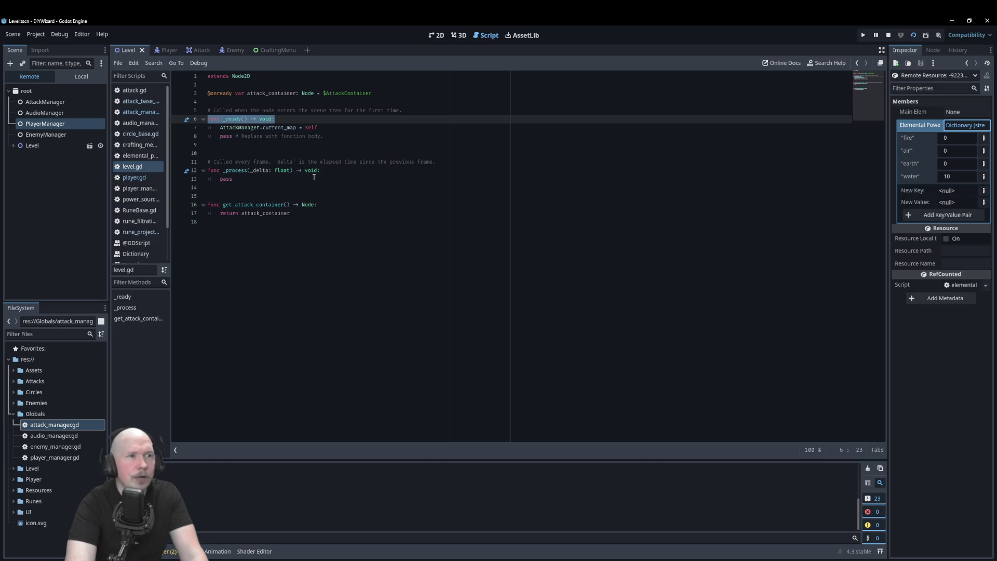
click(141, 234)
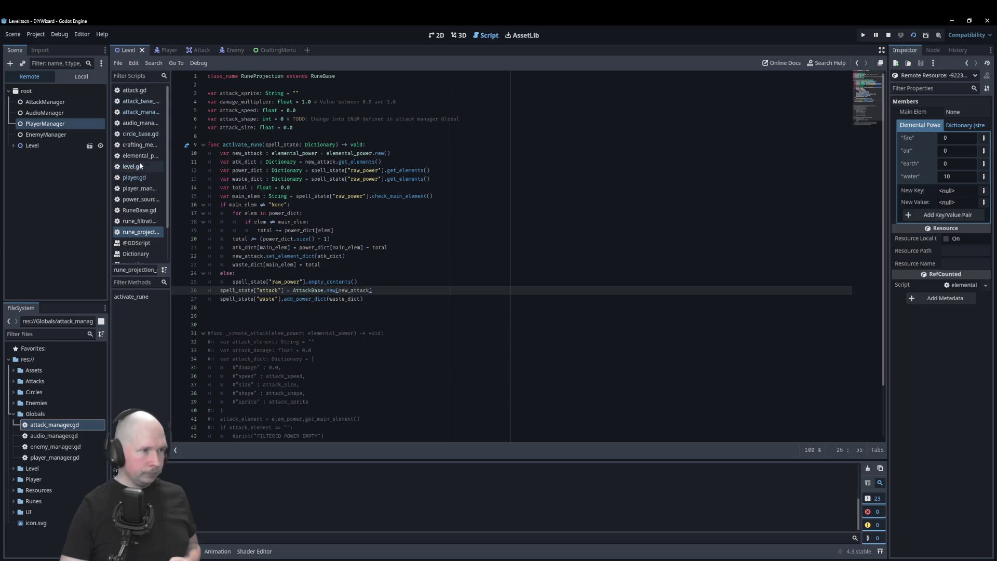
- Open elemental_power.gd and type ": set(" after the dictionary's closing brace on line 12
click(142, 134)
click(141, 156)
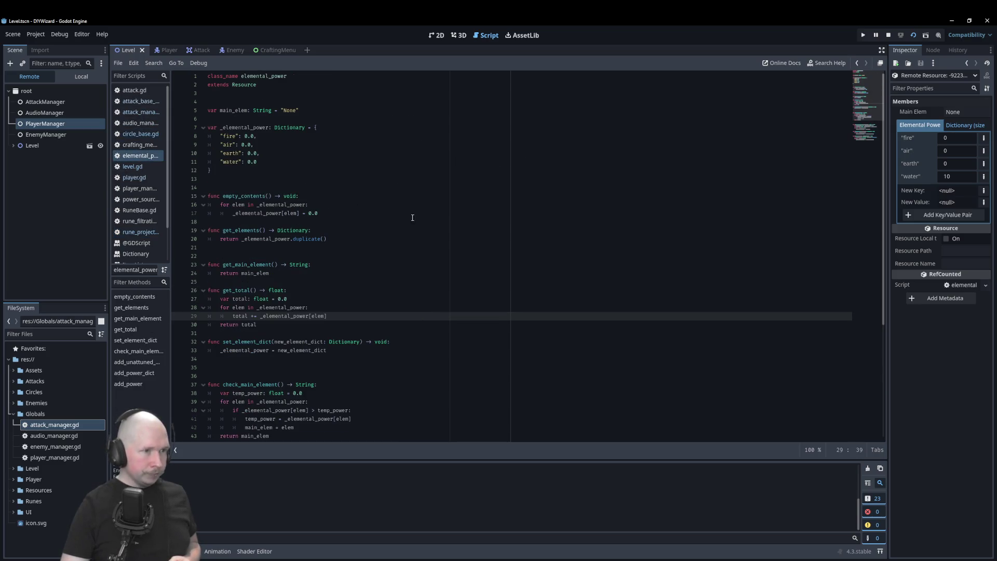
click(393, 130)
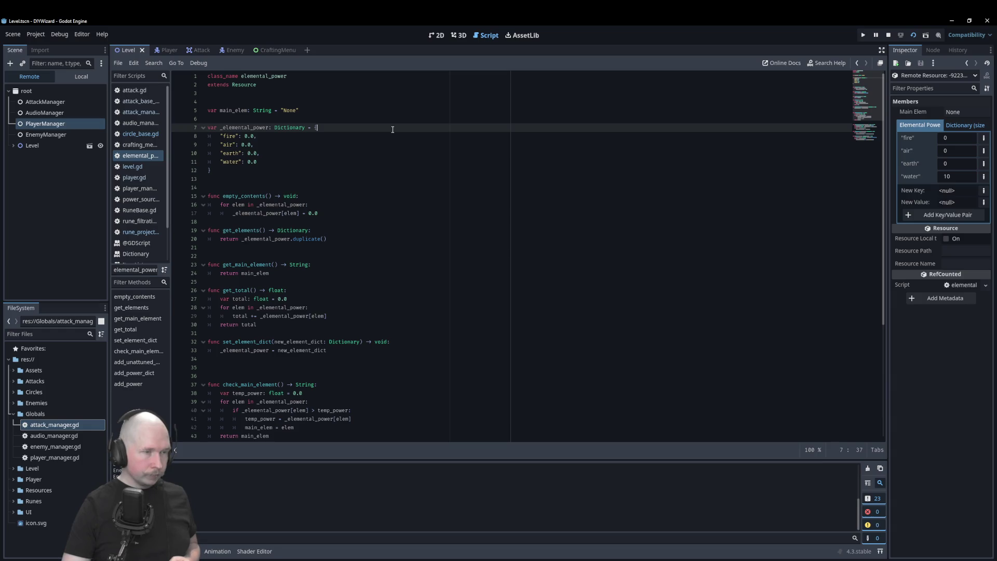
click(361, 168)
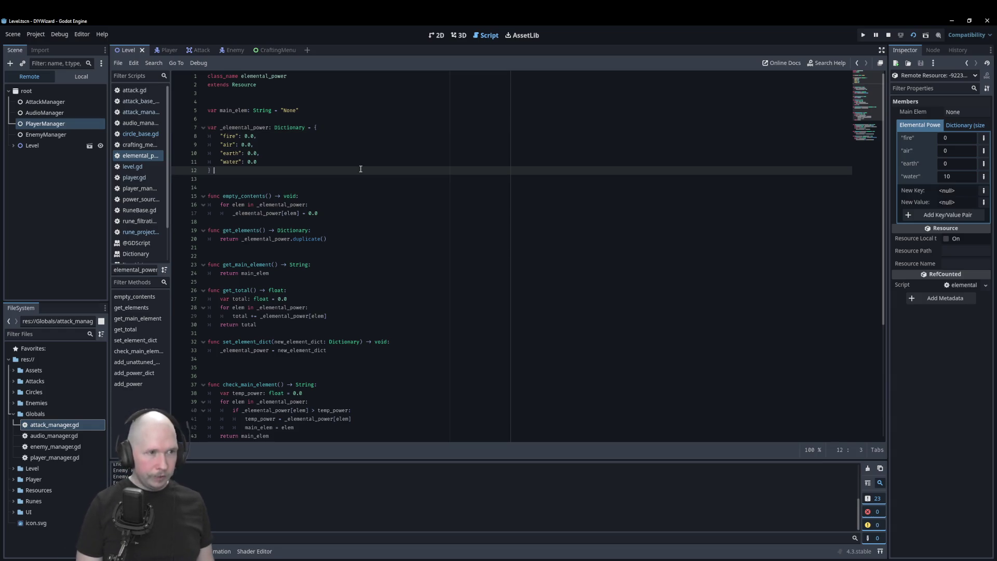
text(: set)
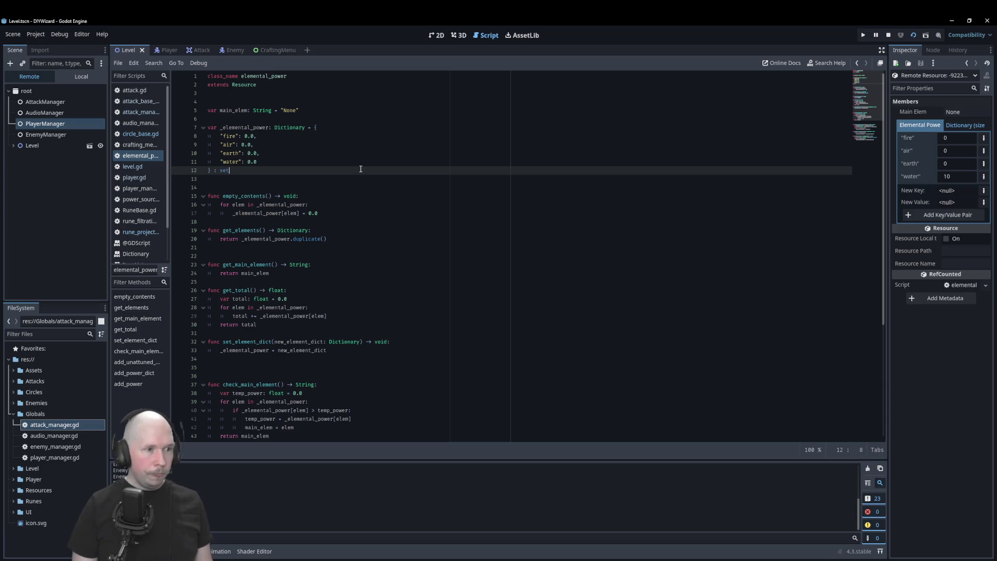
text(()
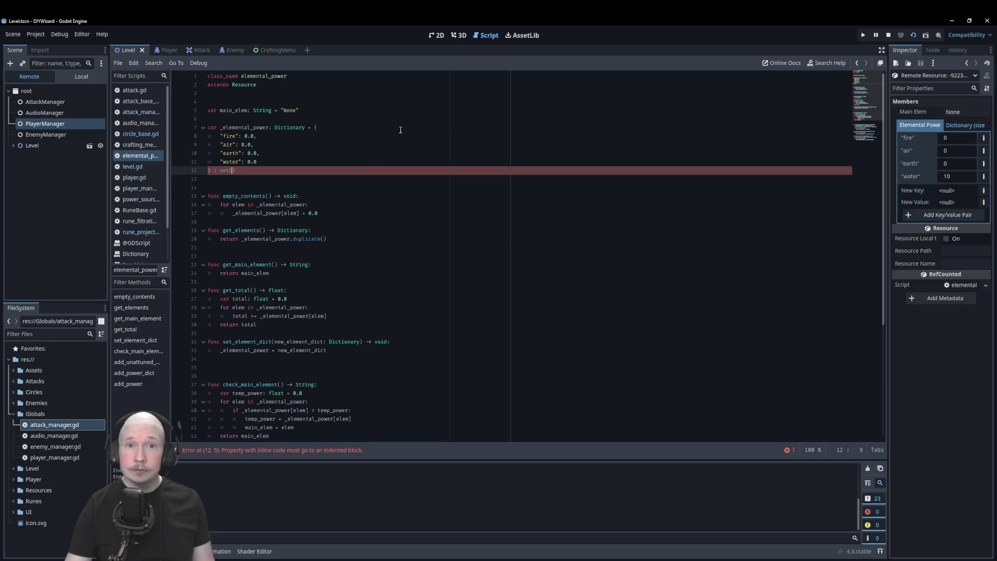
- Search the built-in help for 'inline', then finish set(): and start its body line
click(827, 63)
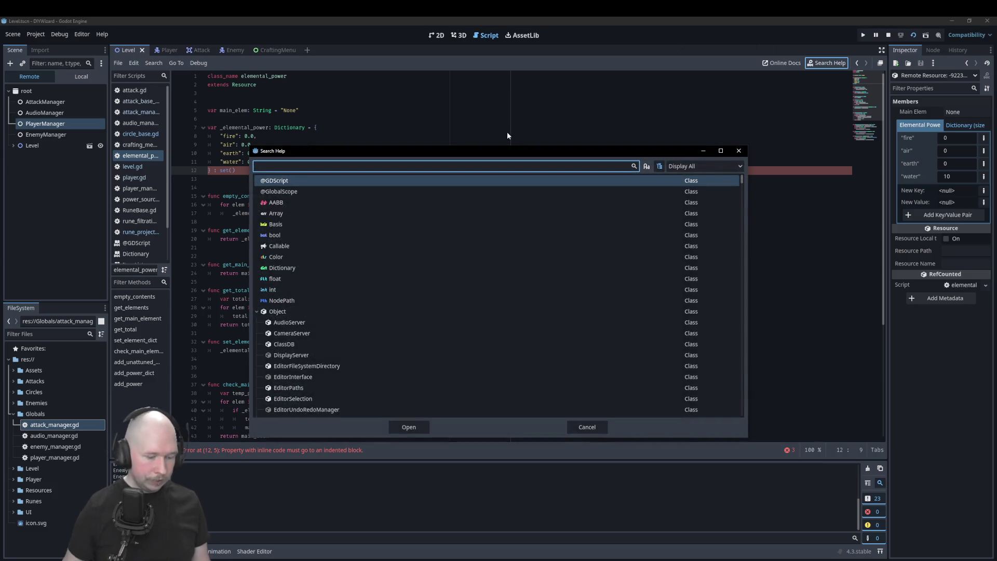
text(inline)
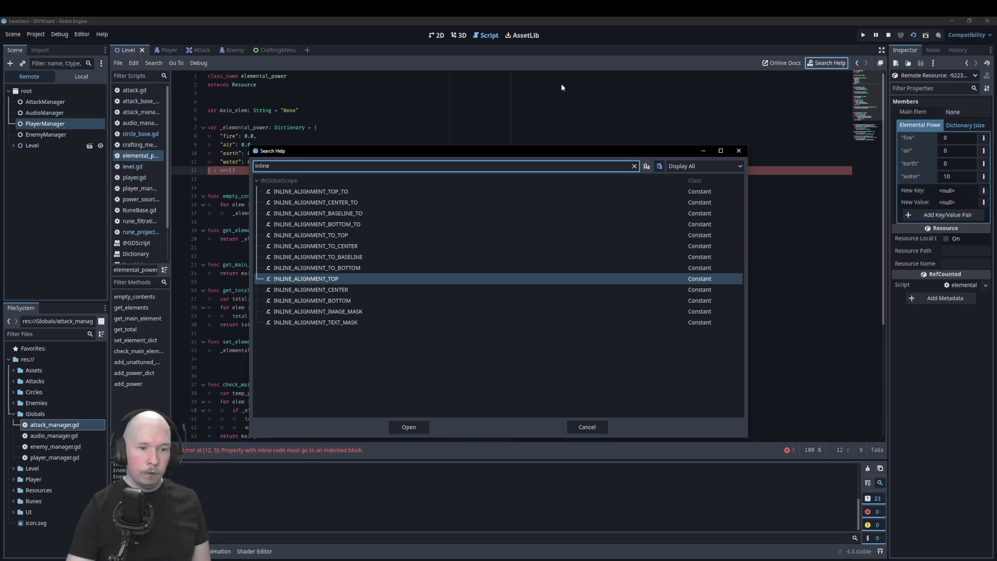
key(Escape)
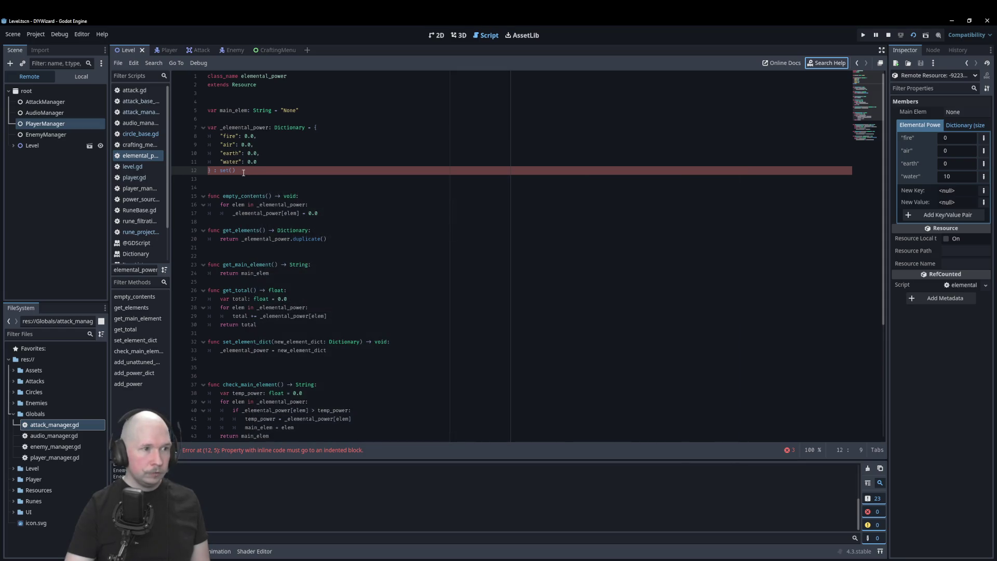
text(:)
key(Return)
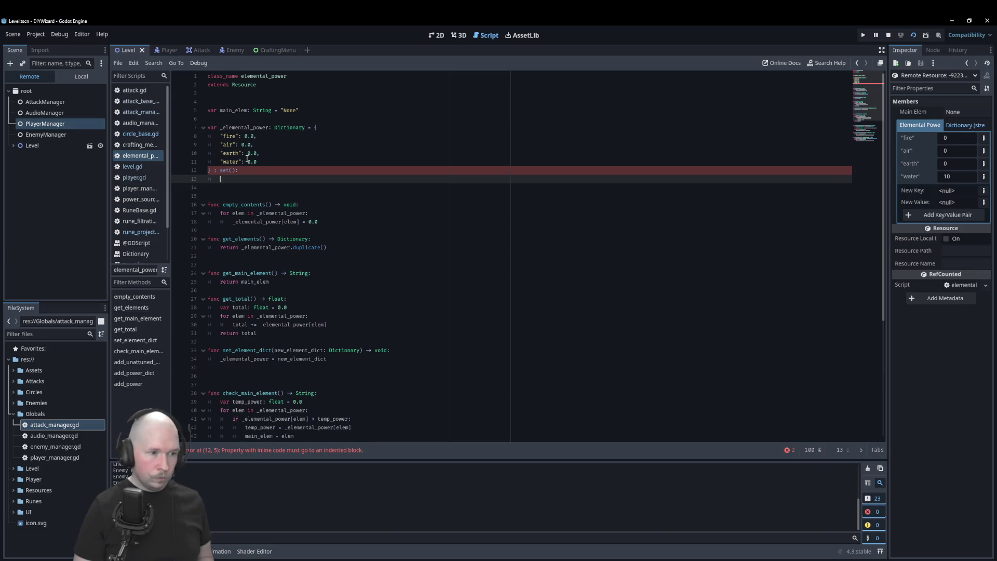
- Write check_main_element() as the setter body and indent it under set() on its own line
text(ch)
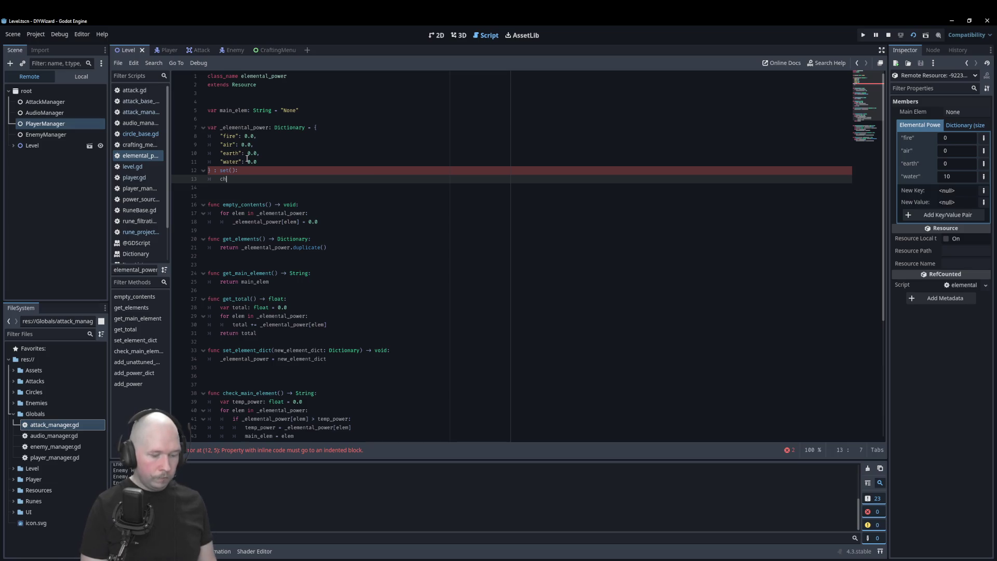
text(eck_m)
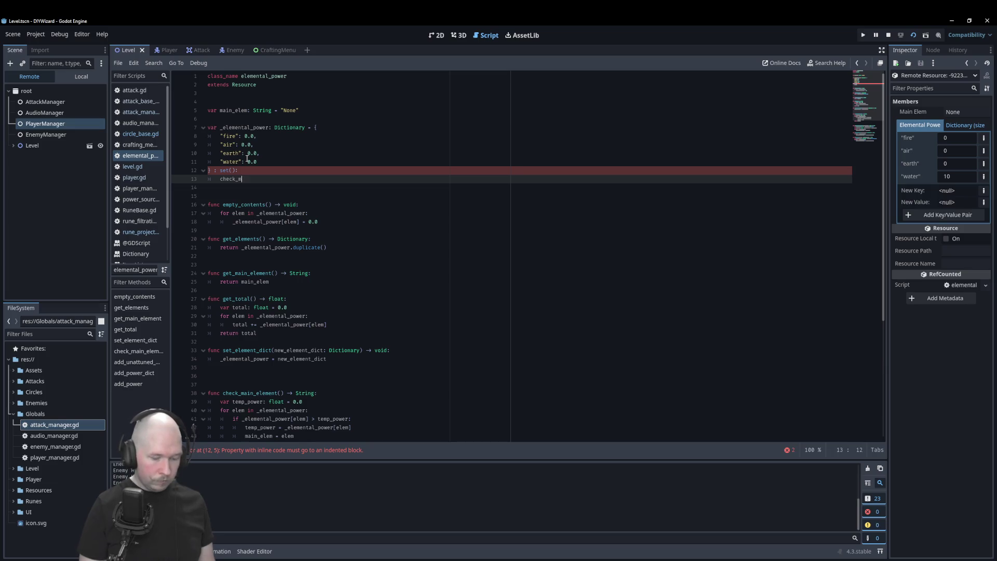
text(ain_element)
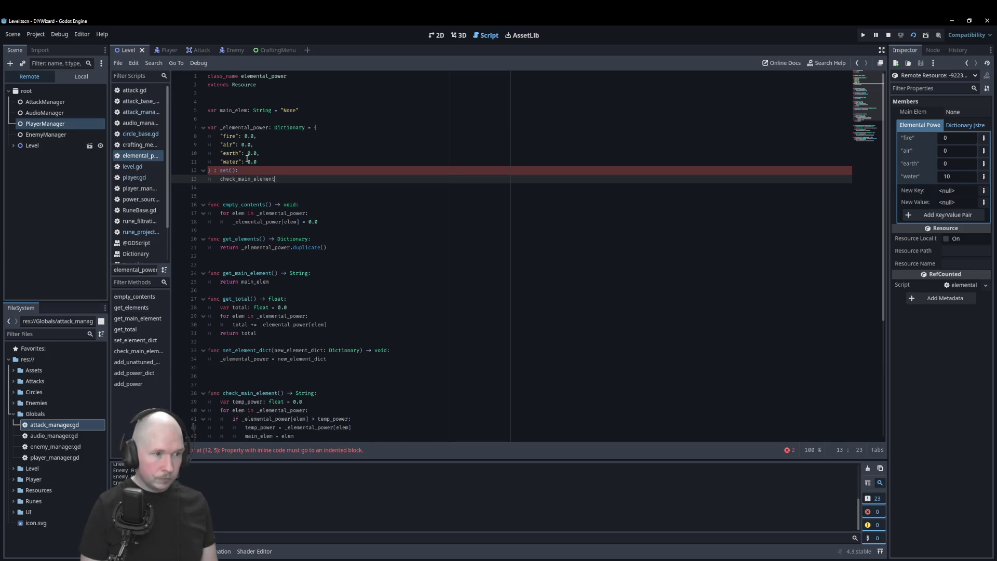
text(()
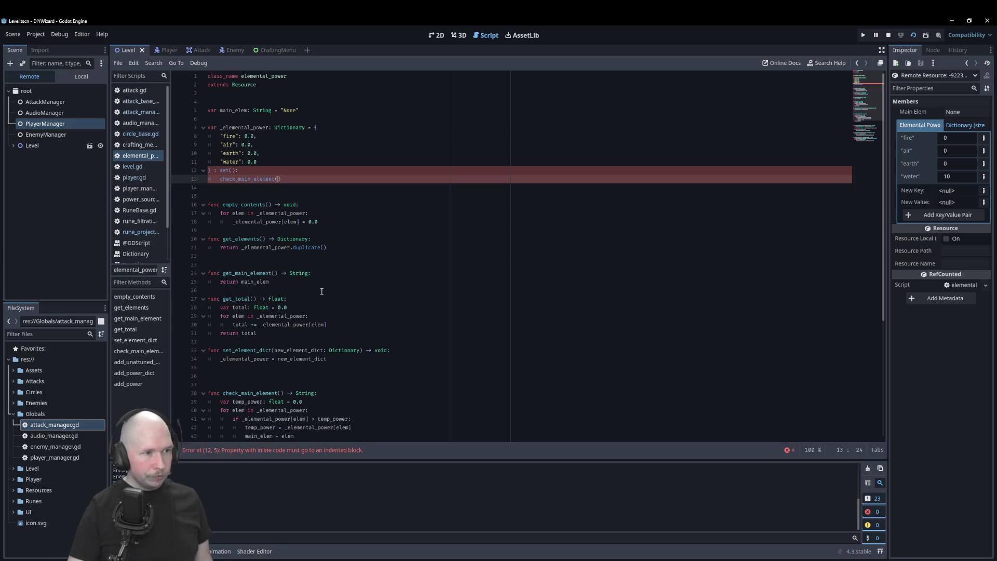
scroll(322, 291, down, 3)
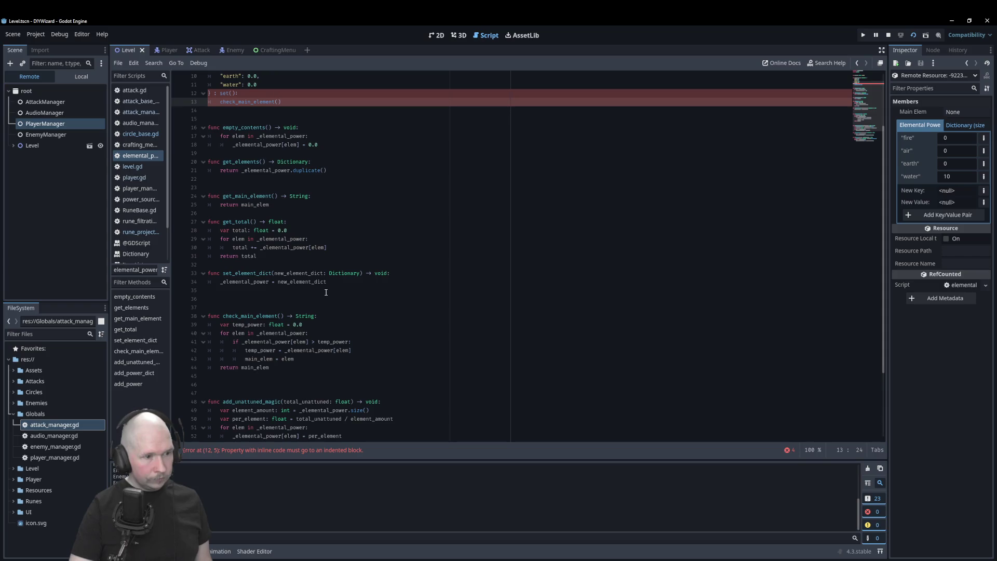
scroll(363, 426, up, 3)
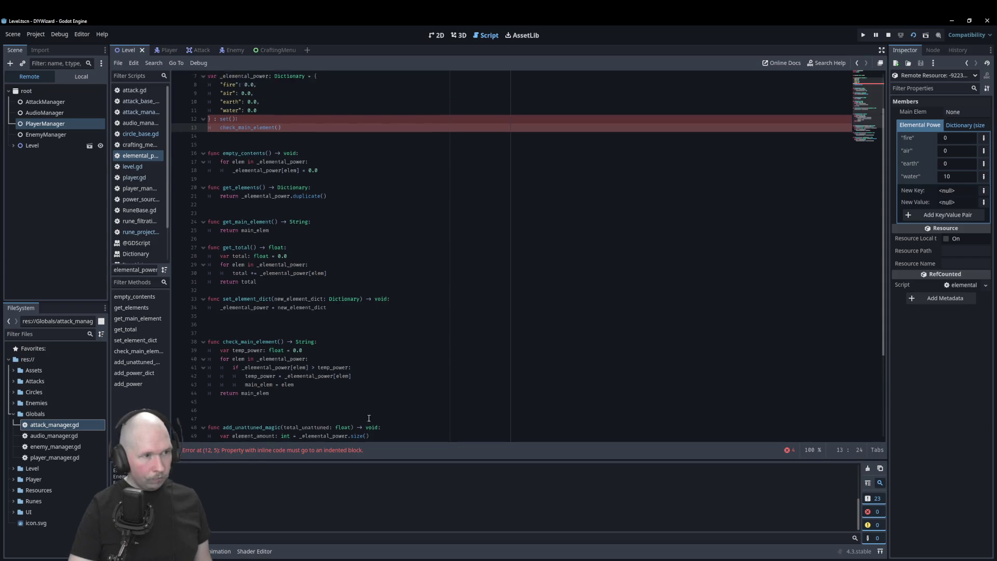
click(219, 170)
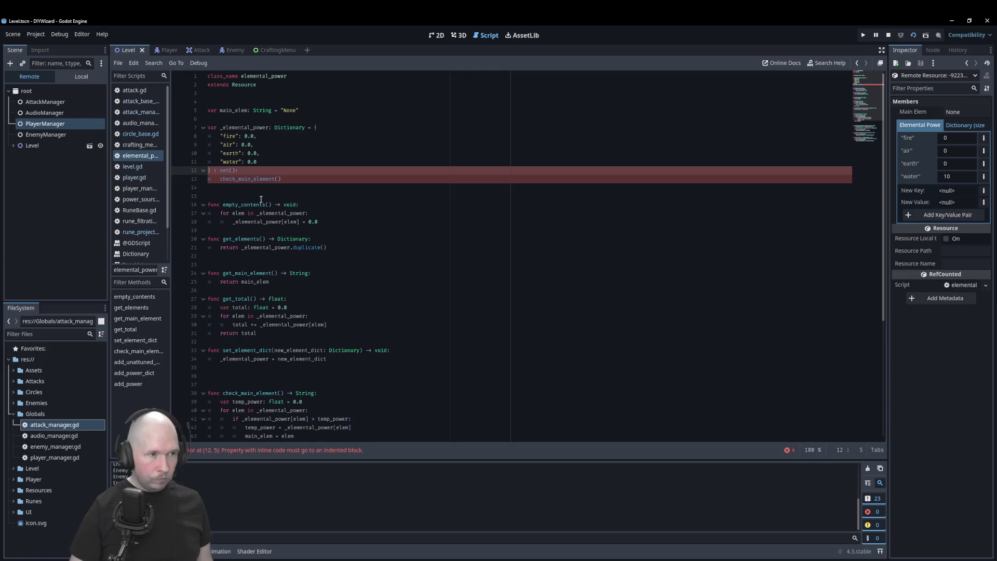
key(Return)
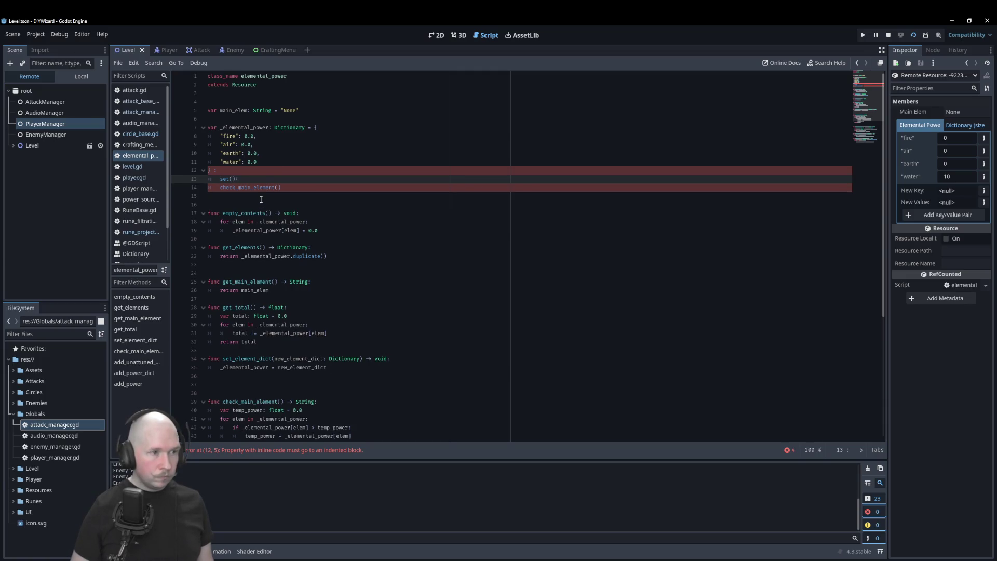
key(Down)
key(Tab)
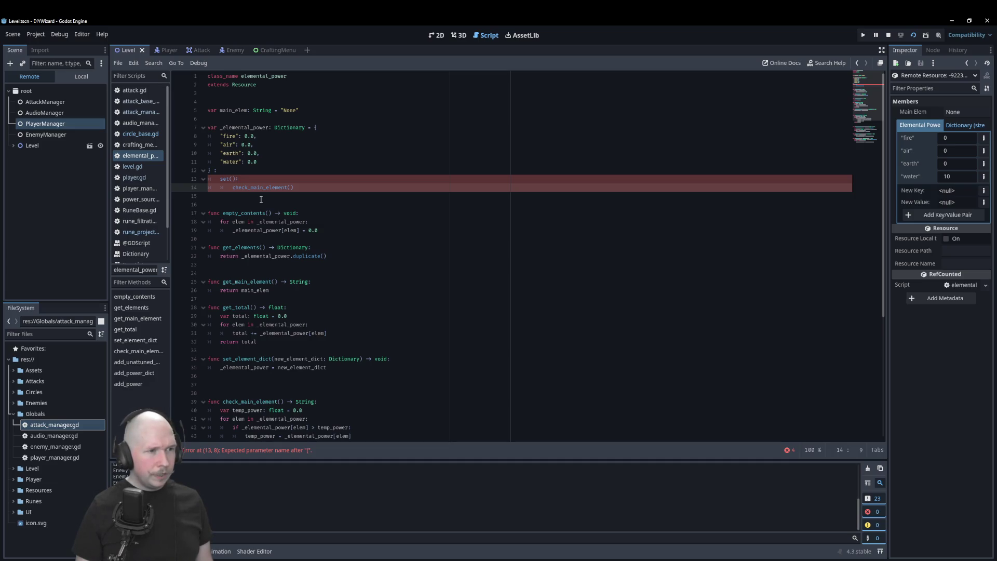
- Delete the whole unfinished setter so line 12 ends with a plain closing brace
key(shift+Up)
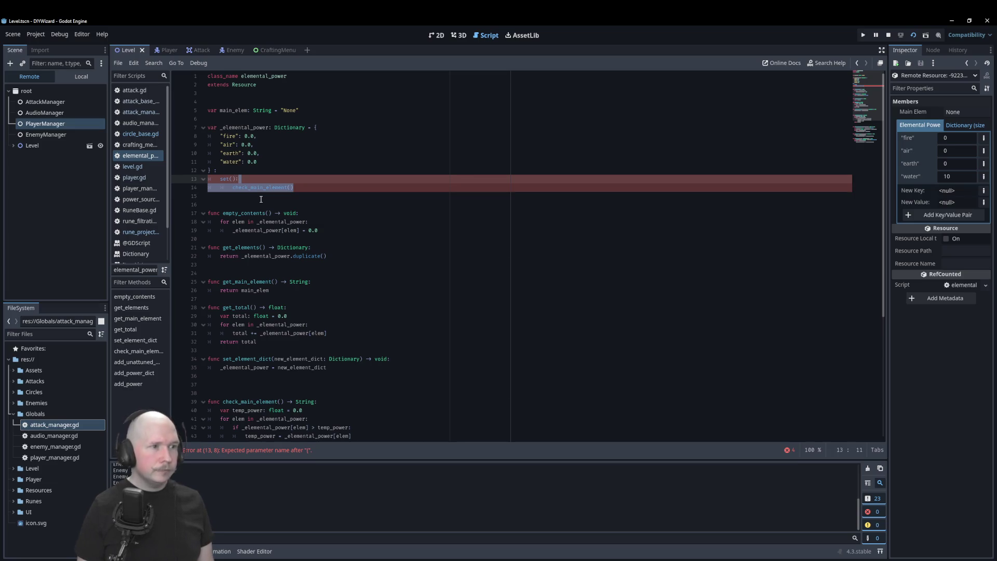
key(shift+Up)
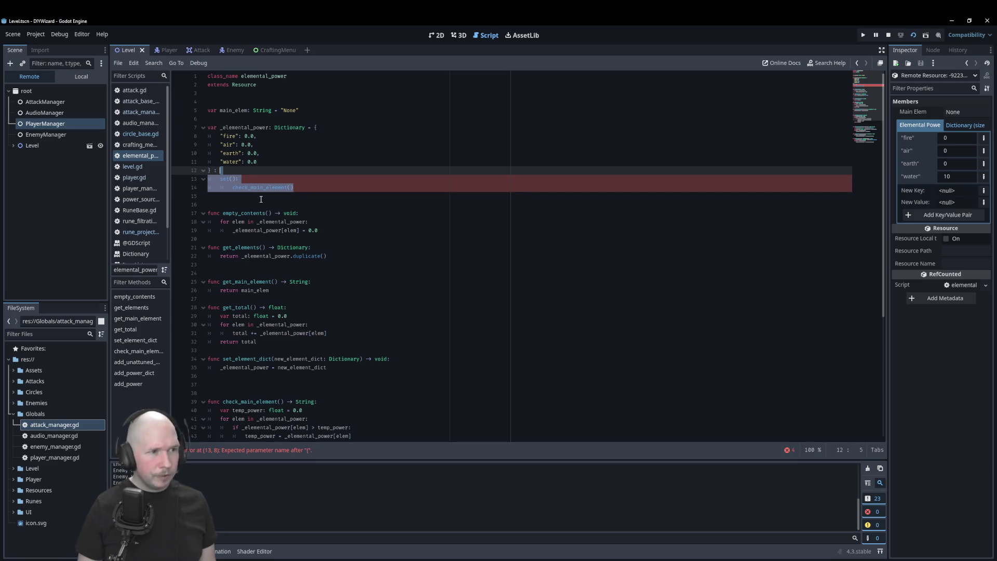
key(BackSpace)
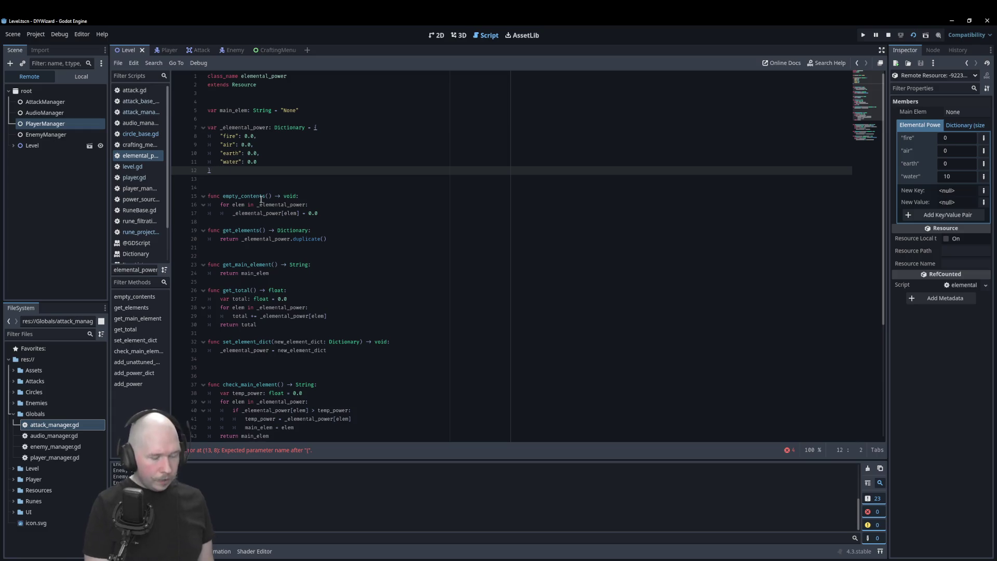
key(BackSpace)
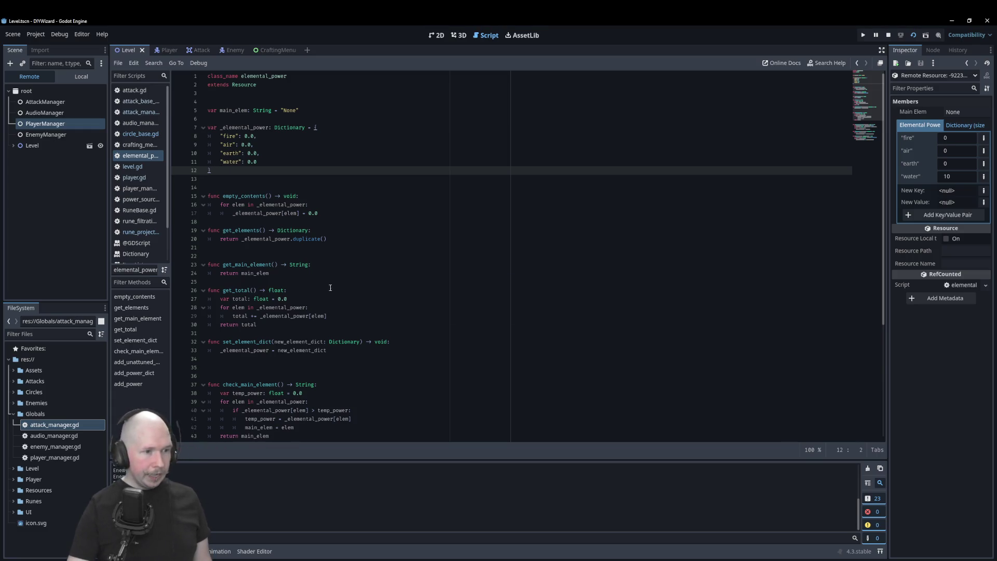
- Go through rune_projection in the script list to reach the attack_base_class script
scroll(274, 411, down, 1)
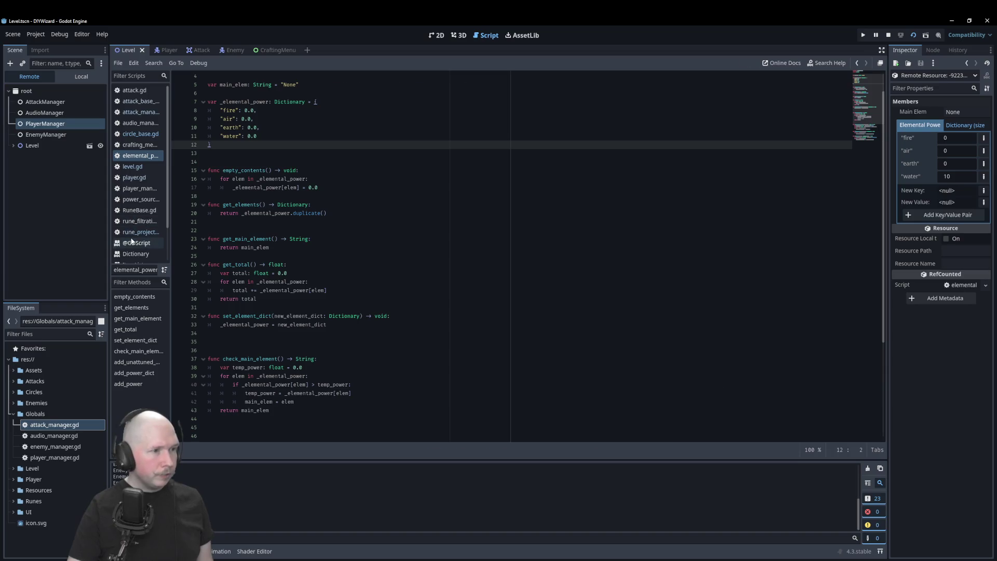
click(131, 232)
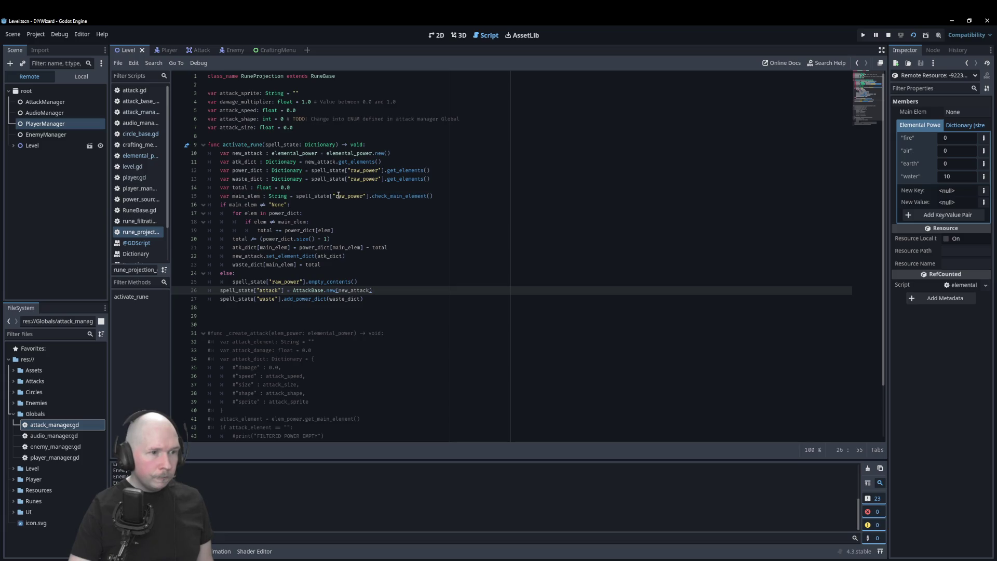
click(138, 100)
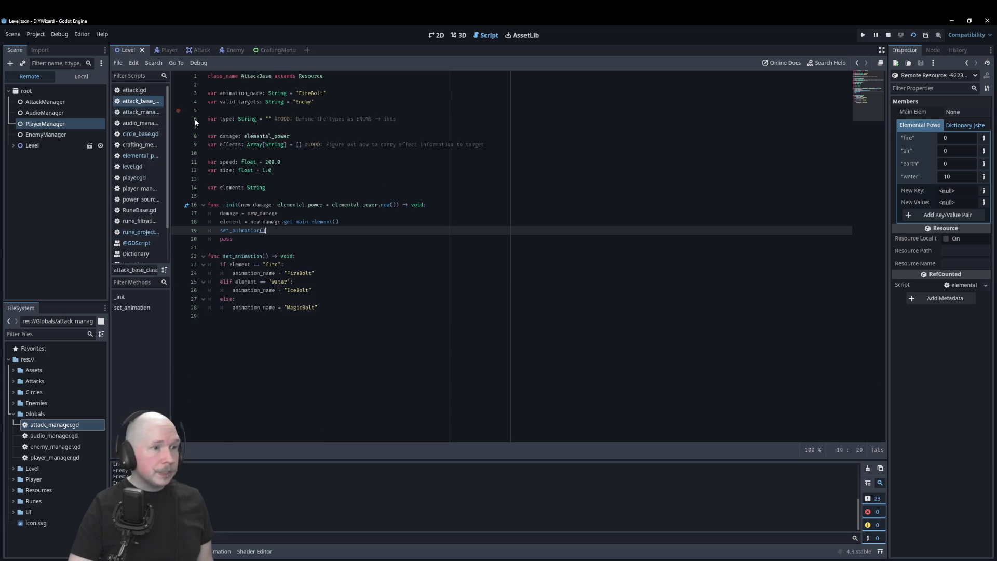
- Change AttackBase's _init to call new_damage.check_main_element() instead of get_main_element()
click(300, 222)
key(BackSpace)
key(BackSpace)
key(BackSpace)
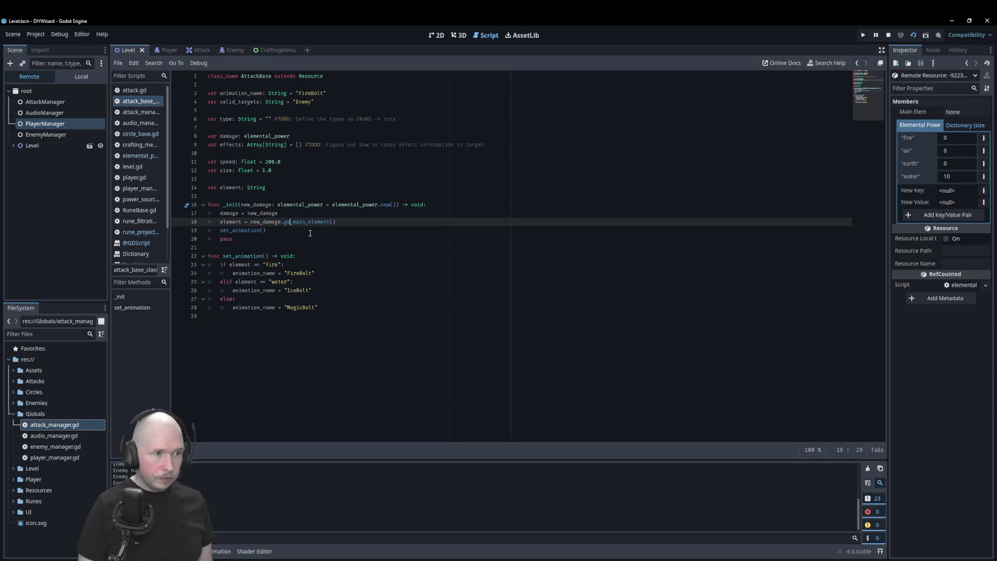
text(check)
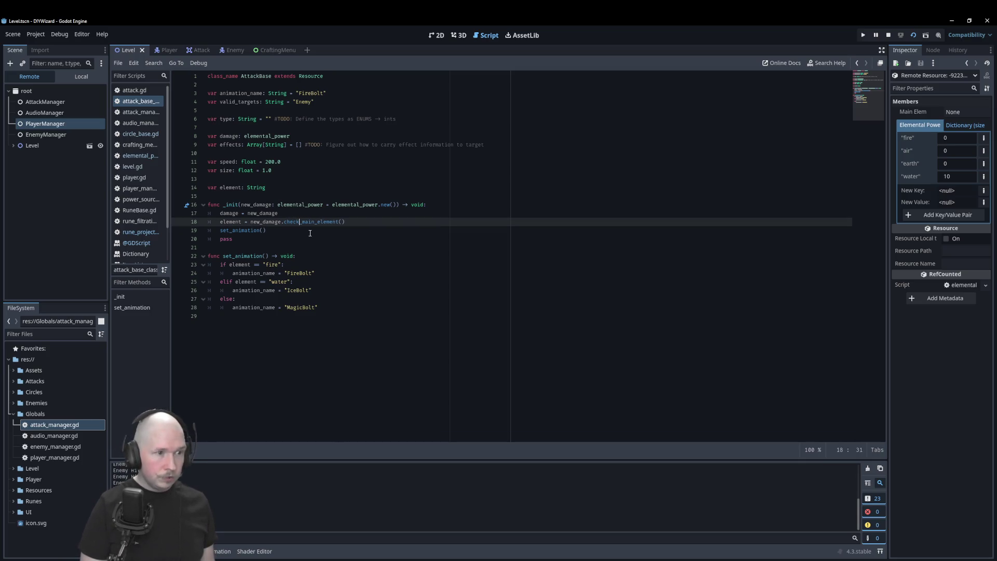
key(Escape)
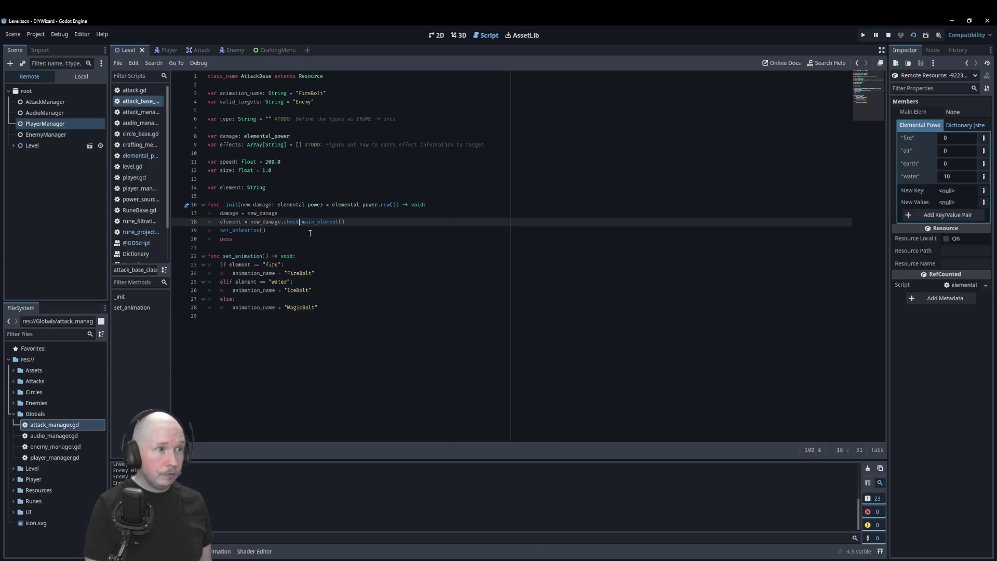
- Relaunch the game and test the Power_100 rune with Earth, Fire and Water elements, then close it
key(F8)
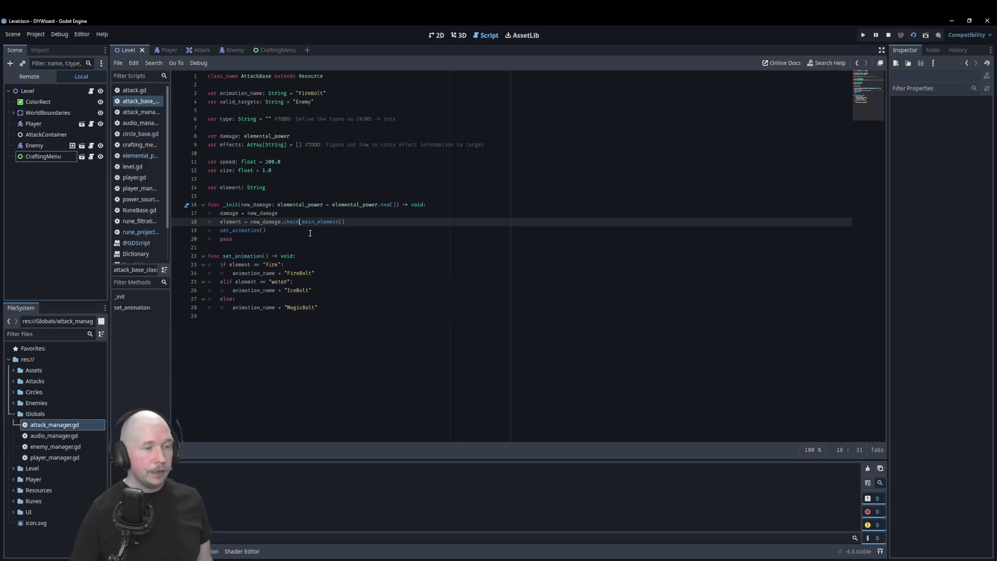
key(F5)
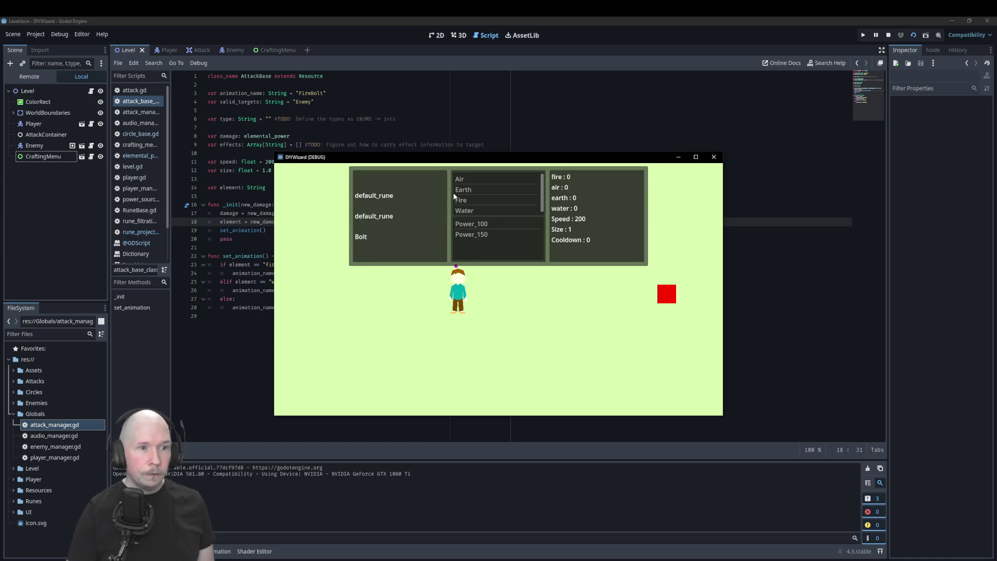
click(483, 231)
click(481, 224)
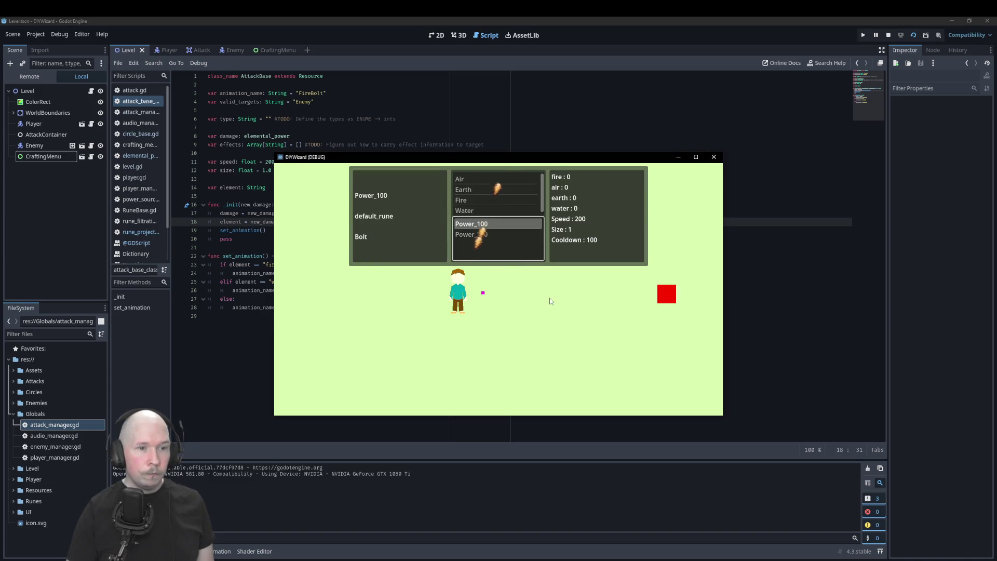
click(487, 190)
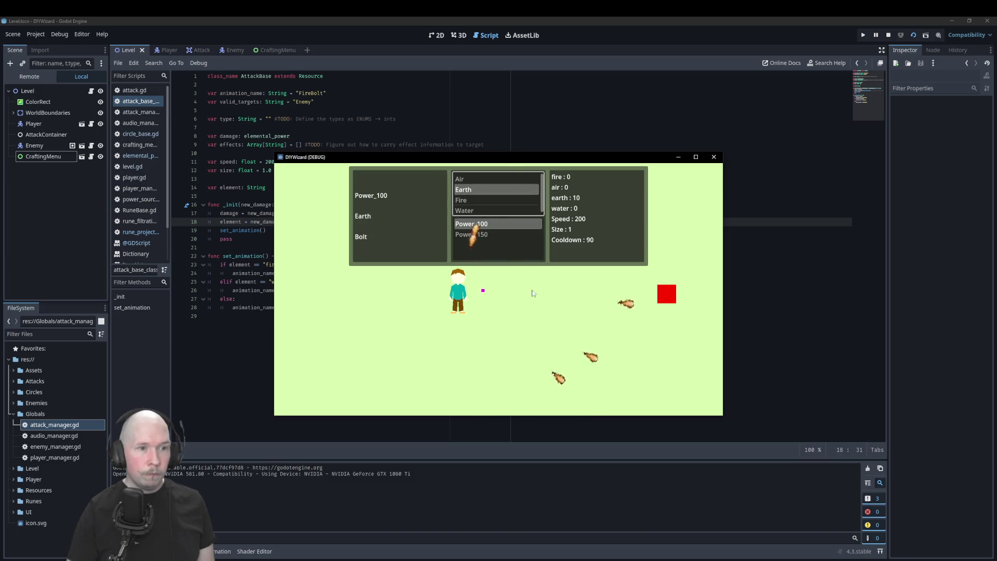
click(493, 200)
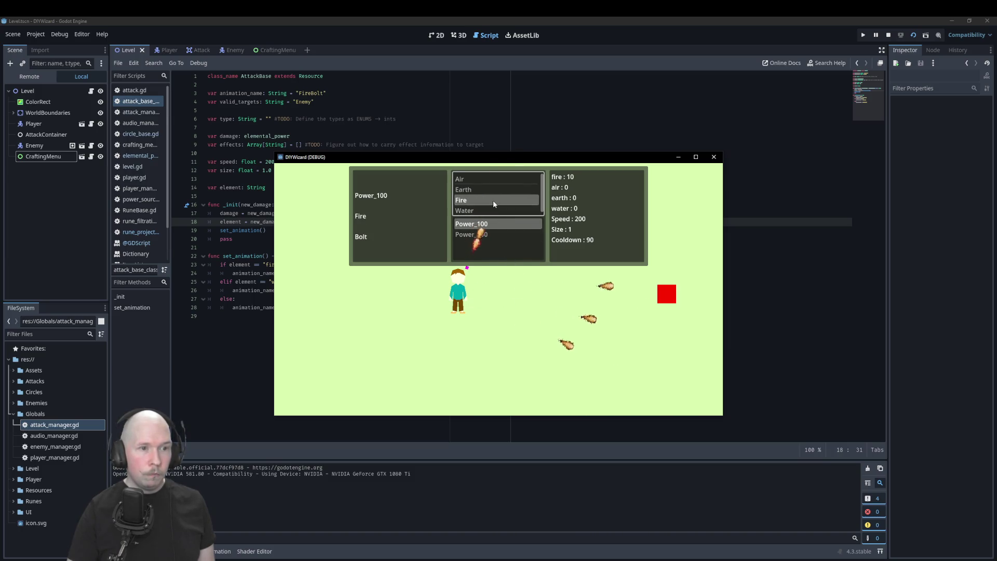
click(486, 210)
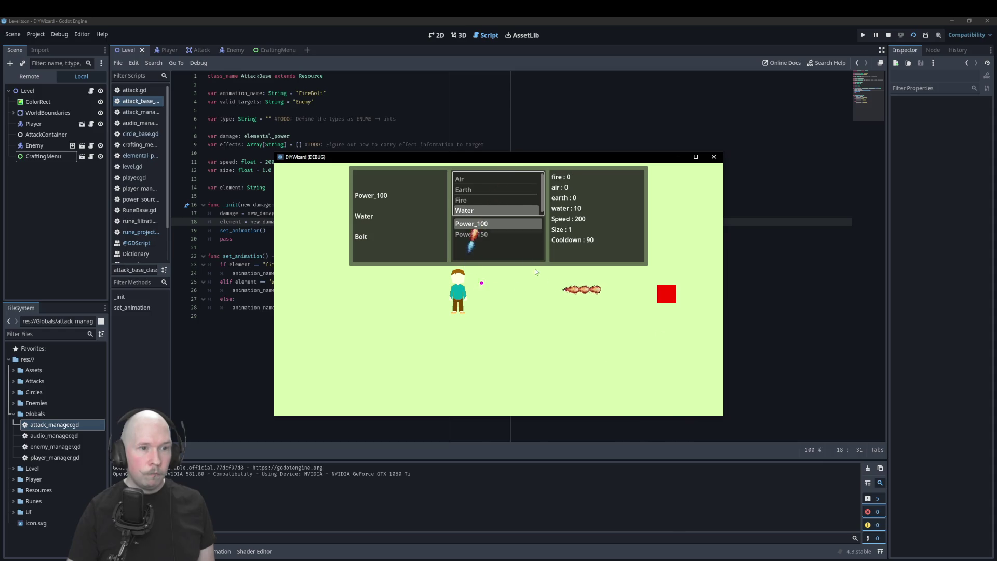
click(494, 200)
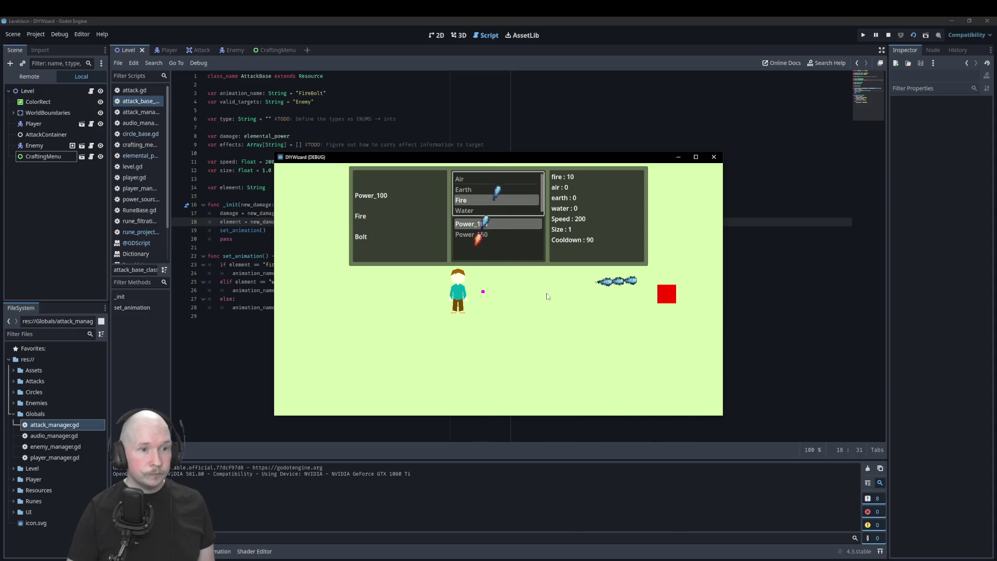
click(499, 211)
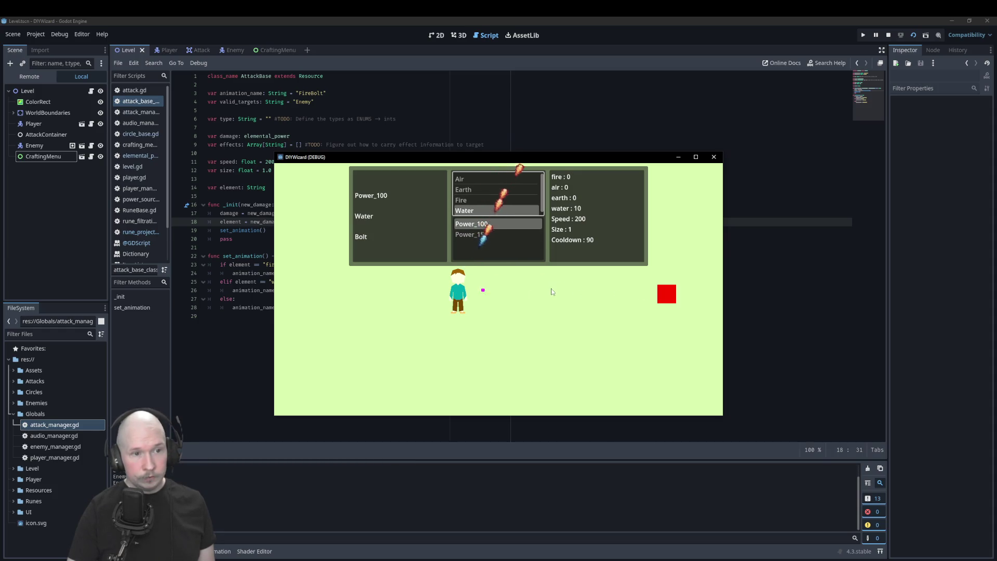
key(Up)
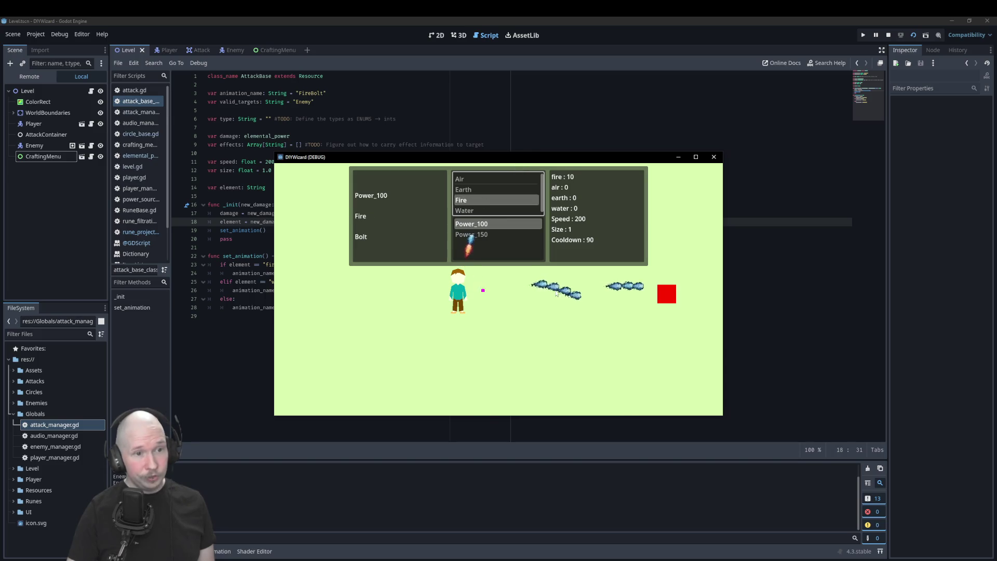
click(714, 156)
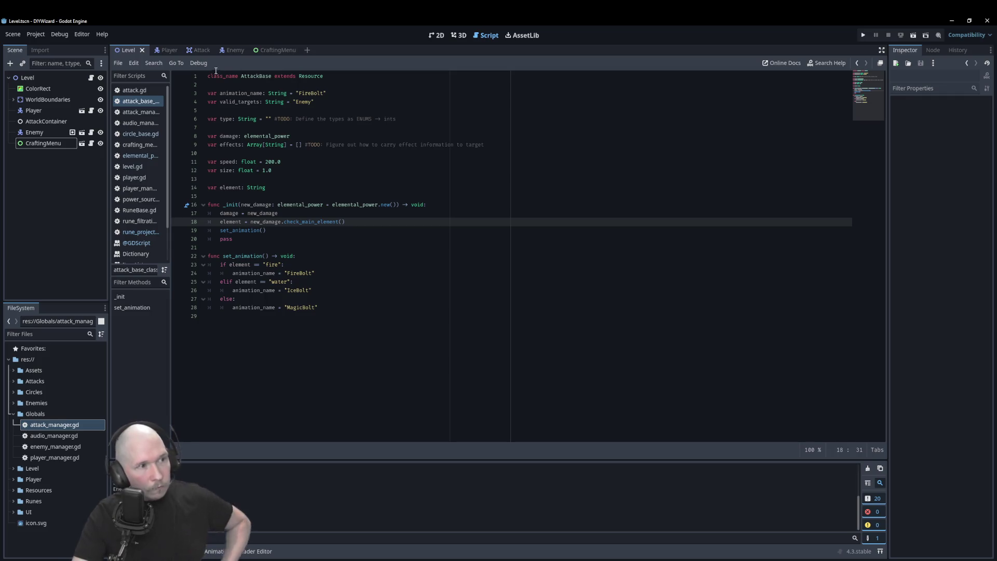
- Return to the Player scene so player.gd is showing
click(163, 52)
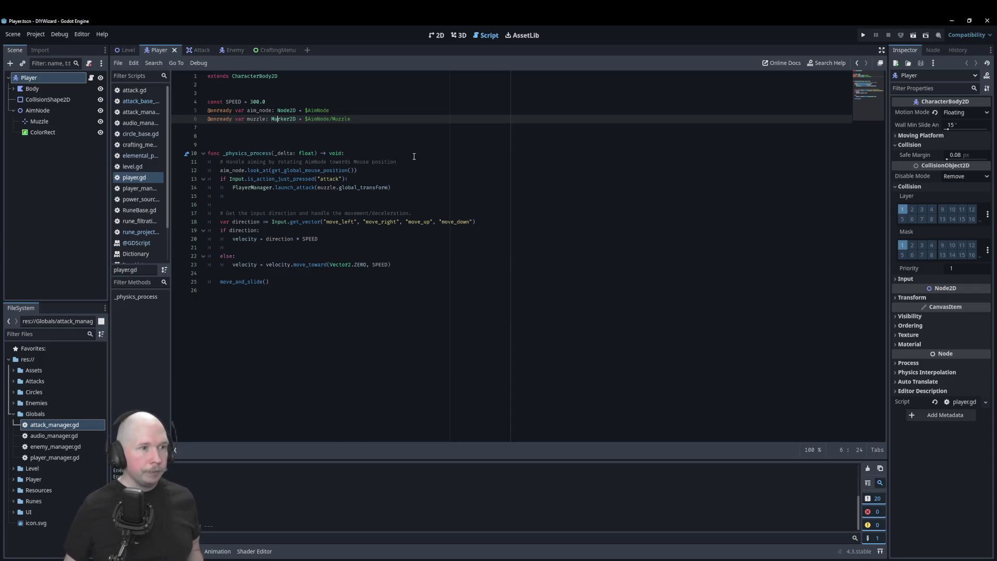
- Add a _ready function to player.gd that sets PlayerManager.player = self, and save
click(345, 136)
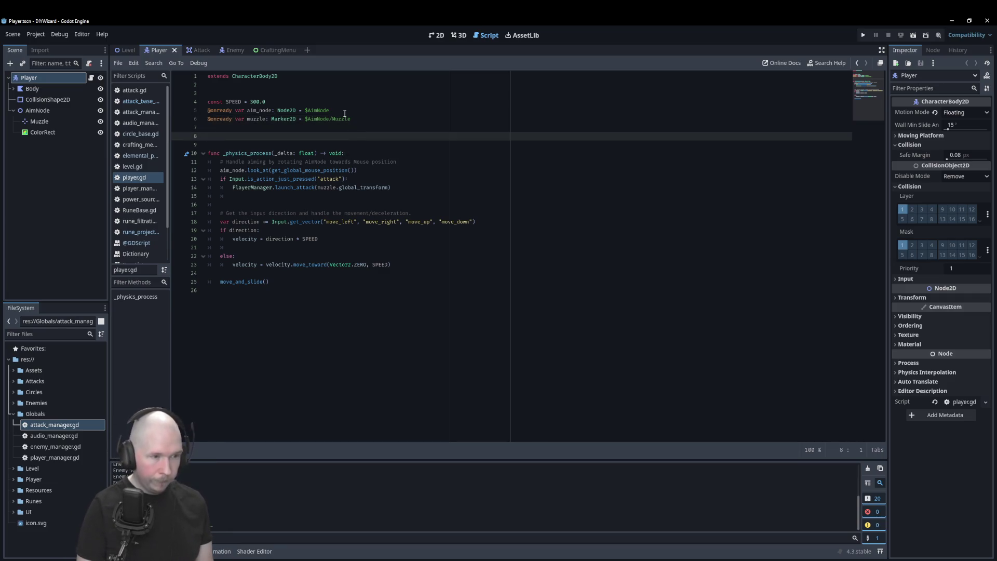
text(func _re)
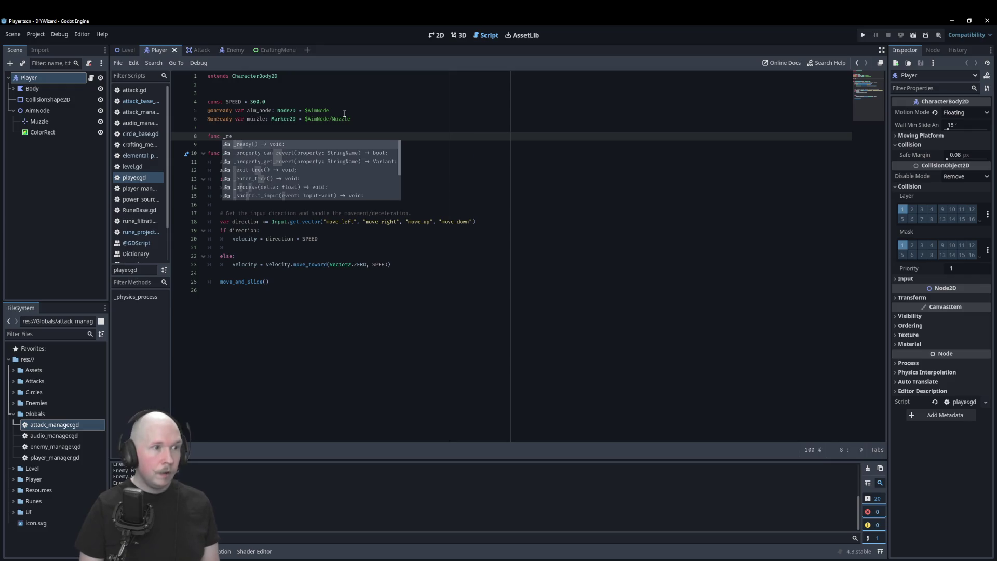
key(Return)
key(Return)
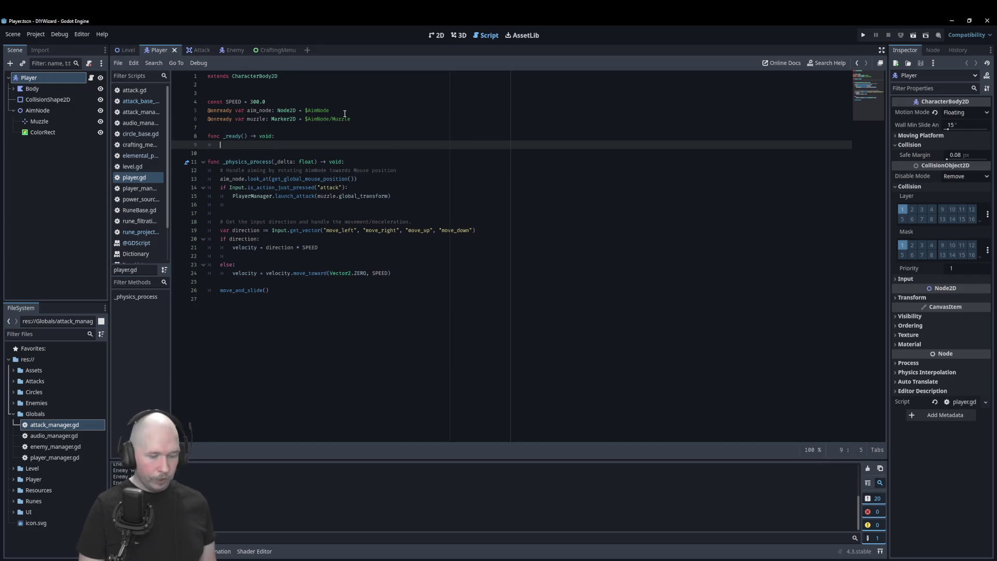
text(Pla)
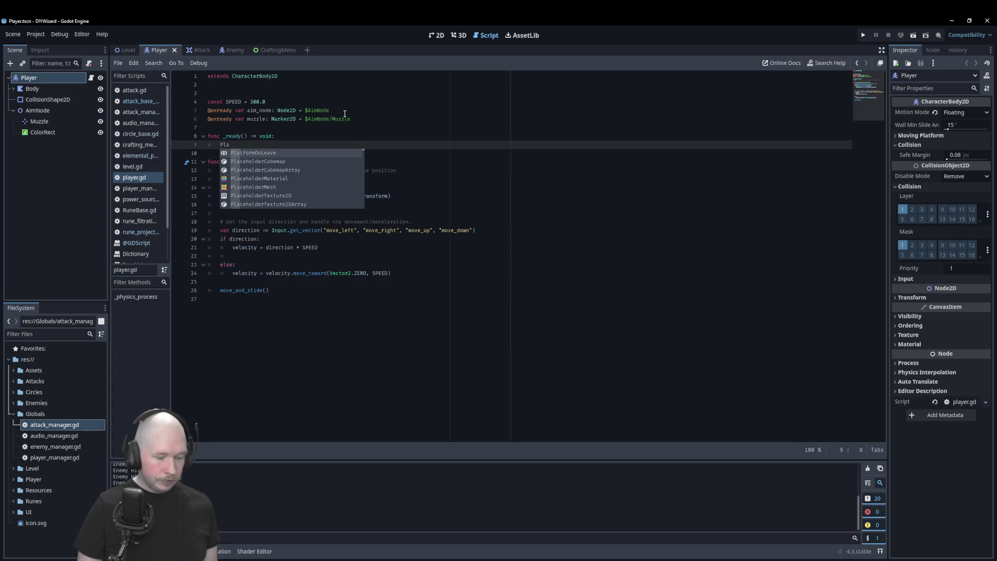
text(yerManager)
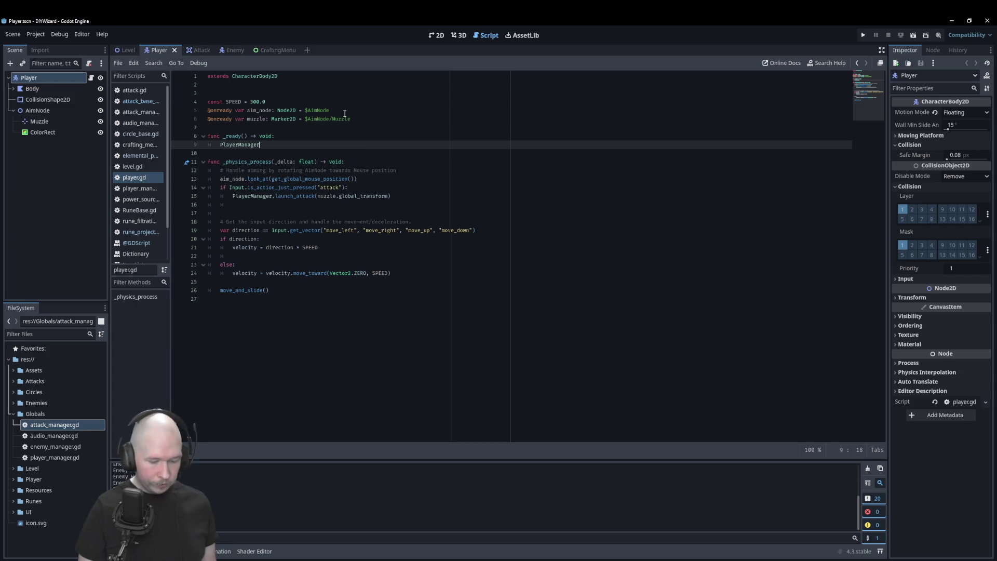
text(.player = )
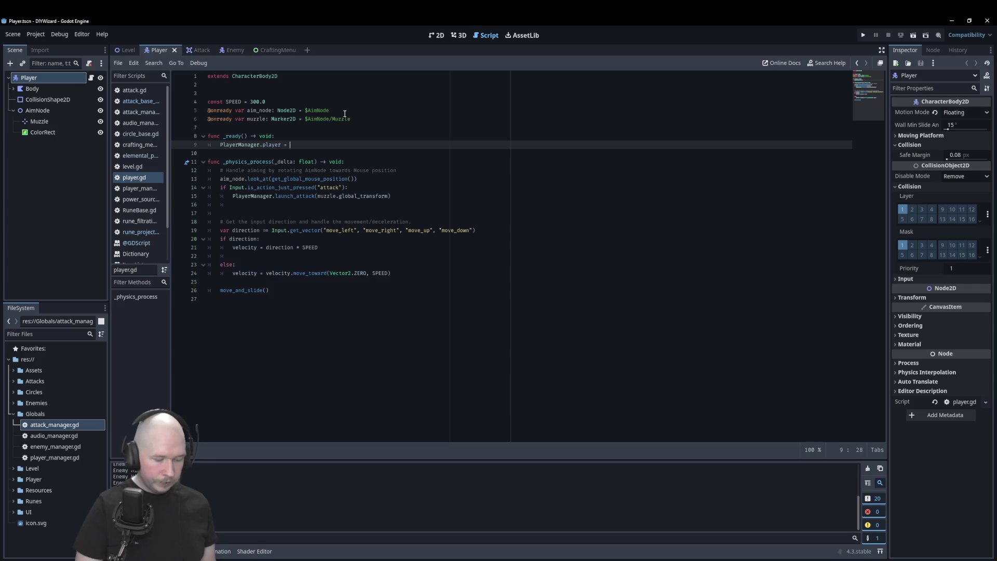
text(self)
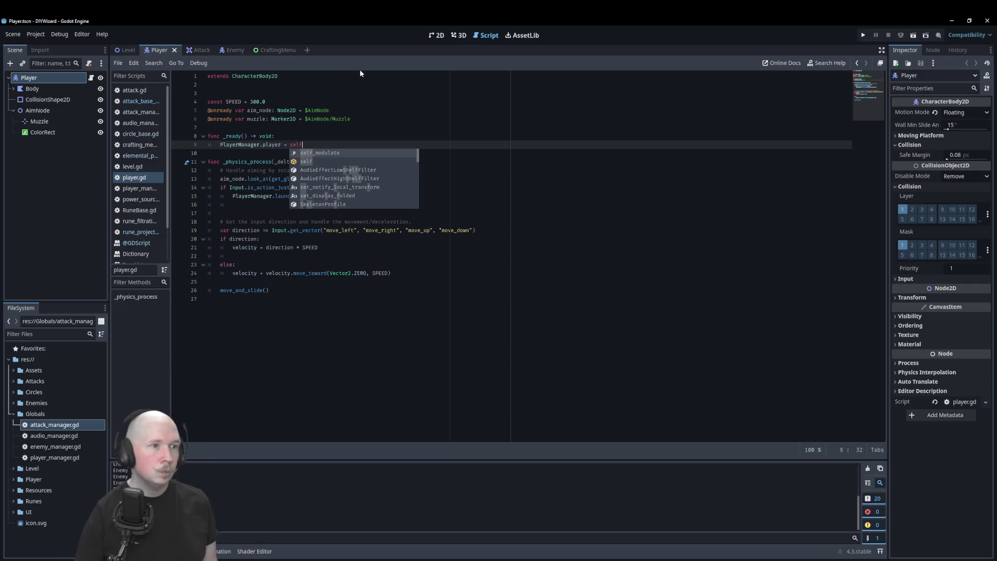
click(404, 125)
key(ctrl+s)
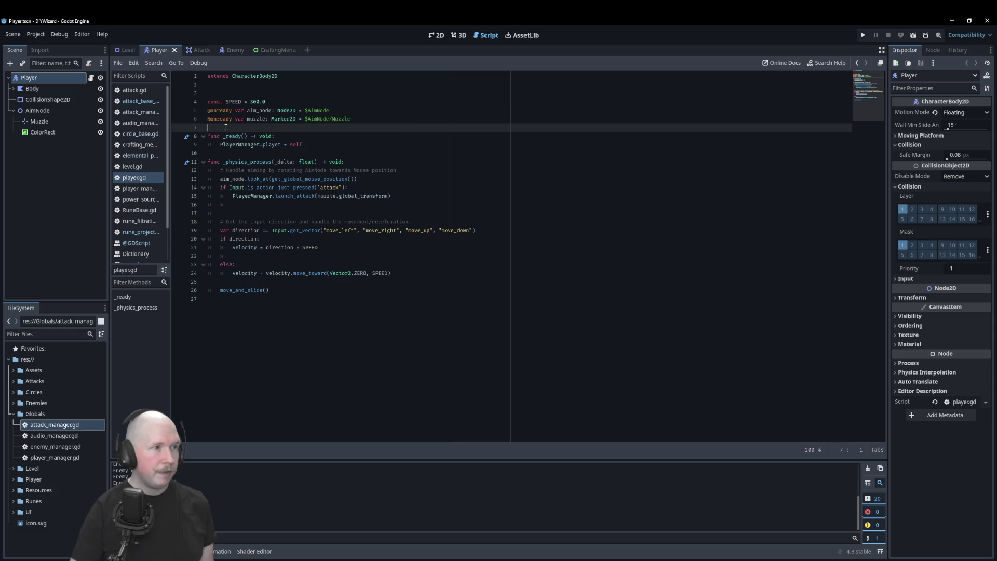
- Declare 'var player: Node = null' after the constants in player_manager.gd and save
click(150, 189)
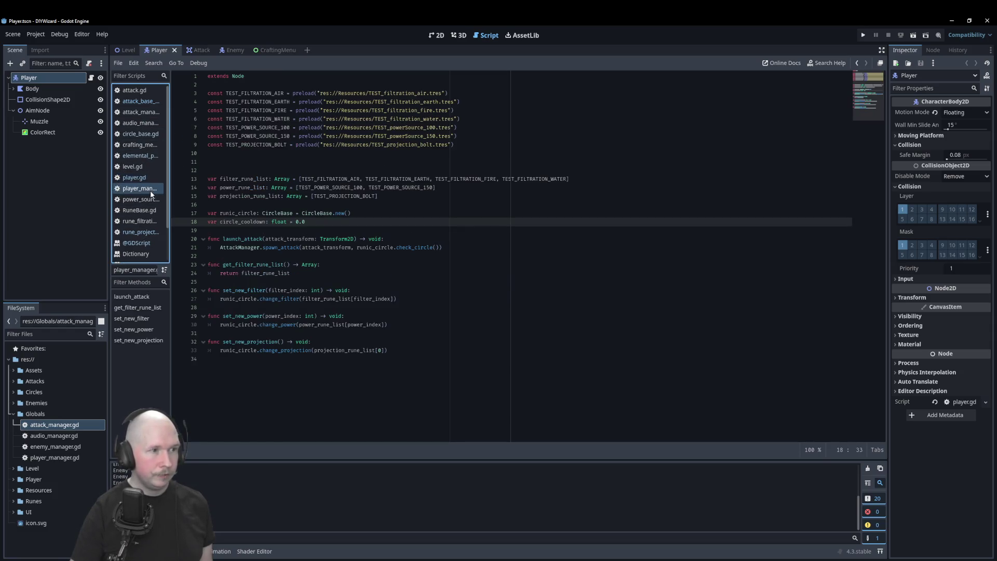
click(279, 233)
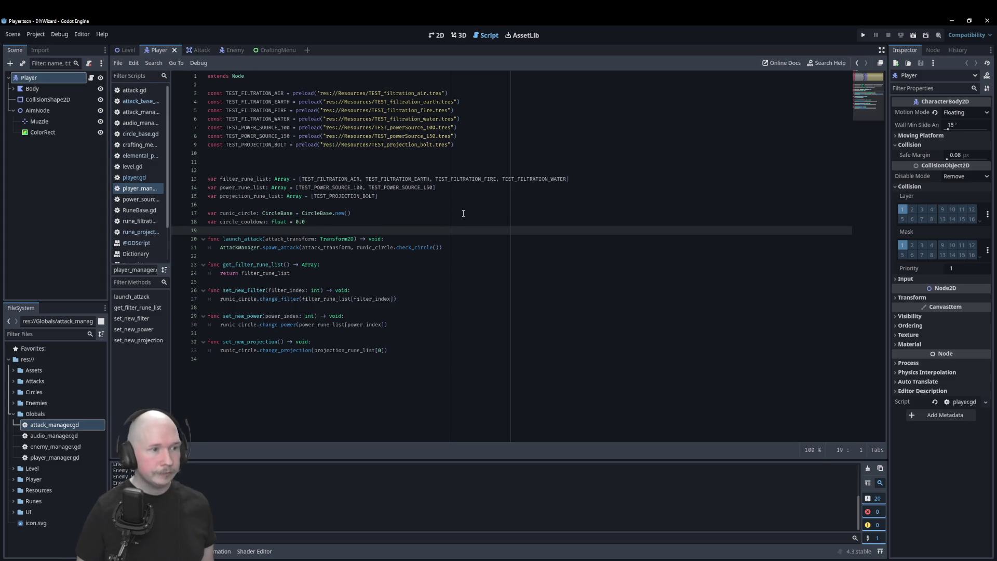
key(Return)
key(Return)
key(Up)
key(Up)
key(Up)
key(Up)
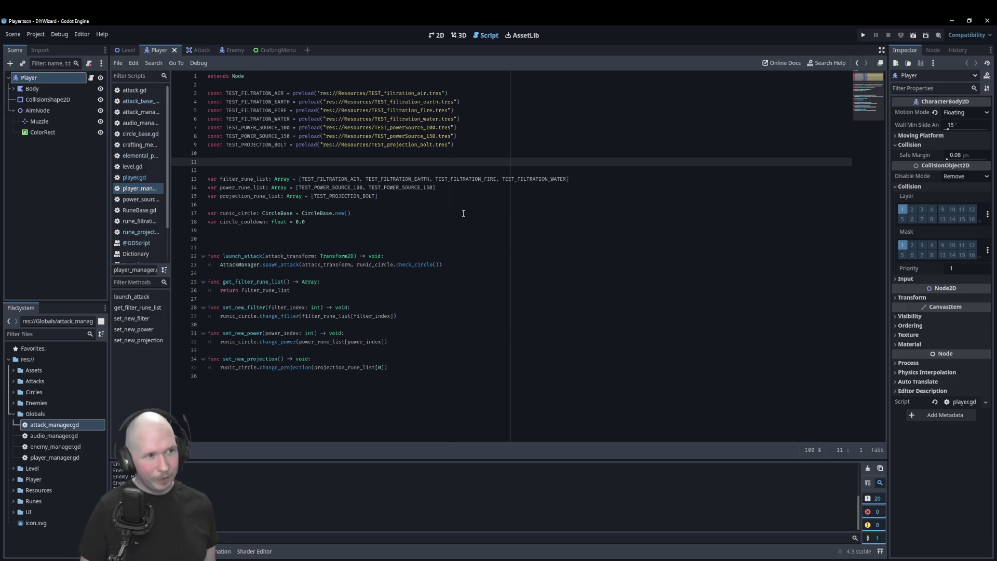
key(Return)
text(var player)
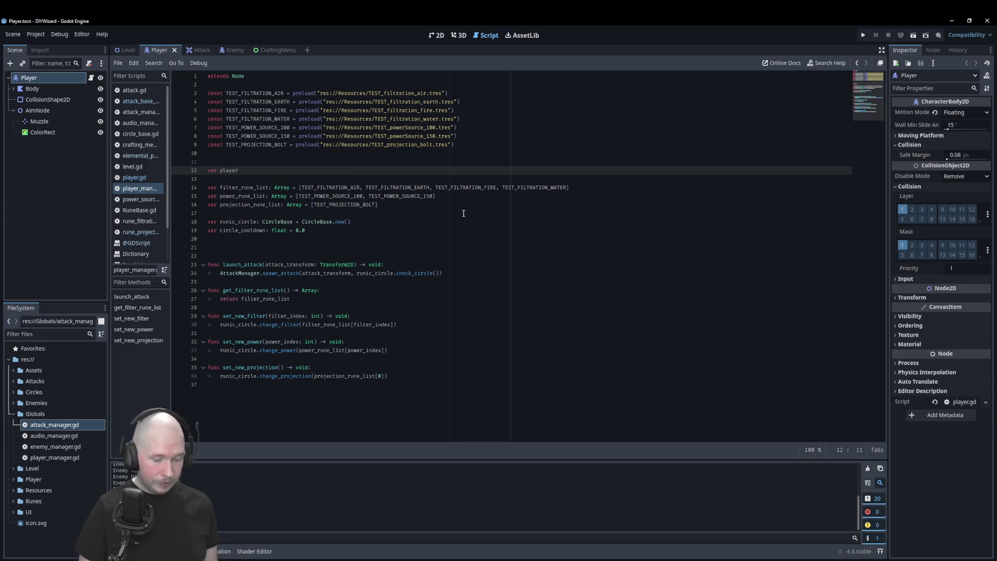
text(: Node )
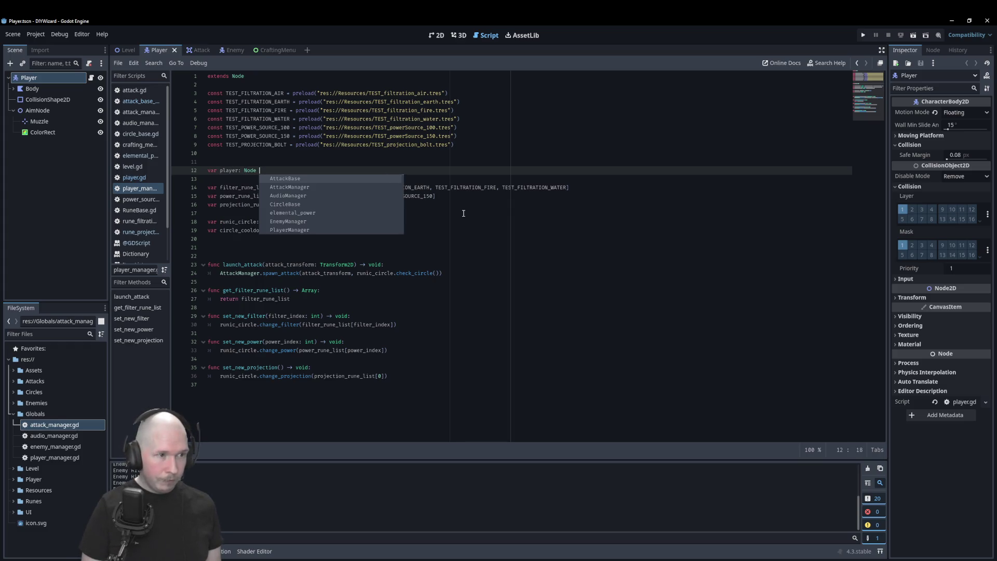
text(= player)
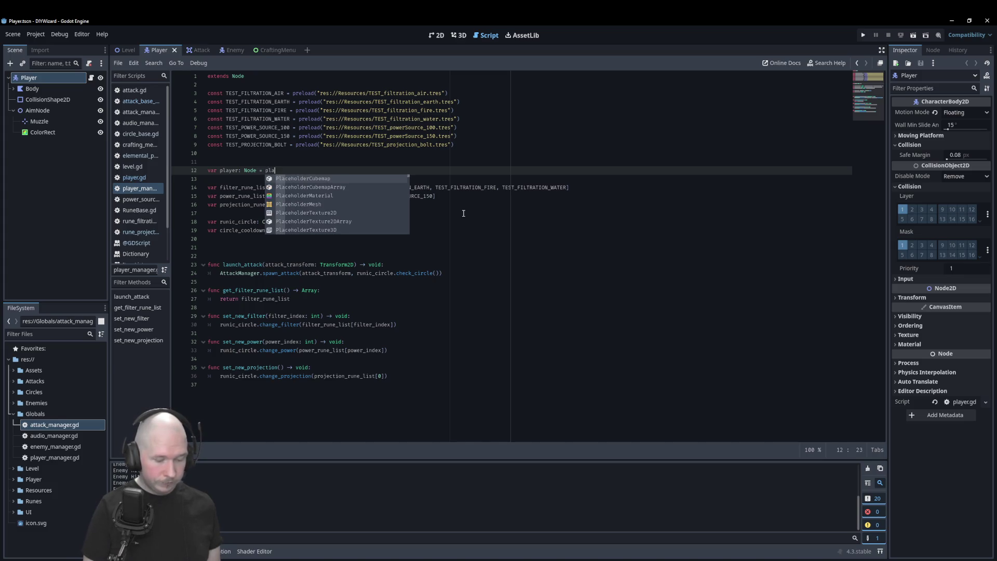
key(ctrl+s)
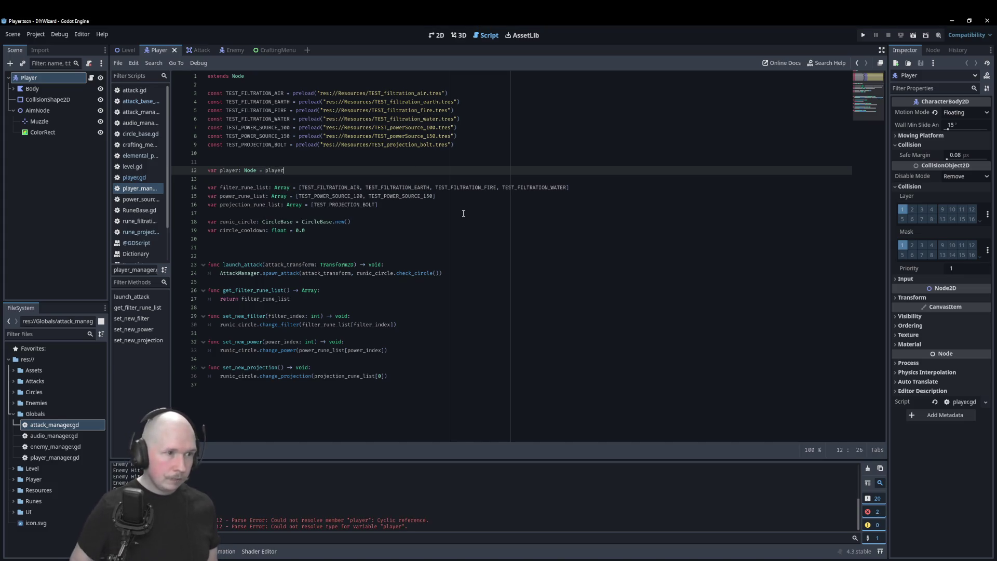
key(BackSpace)
key(BackSpace)
key(BackSpace)
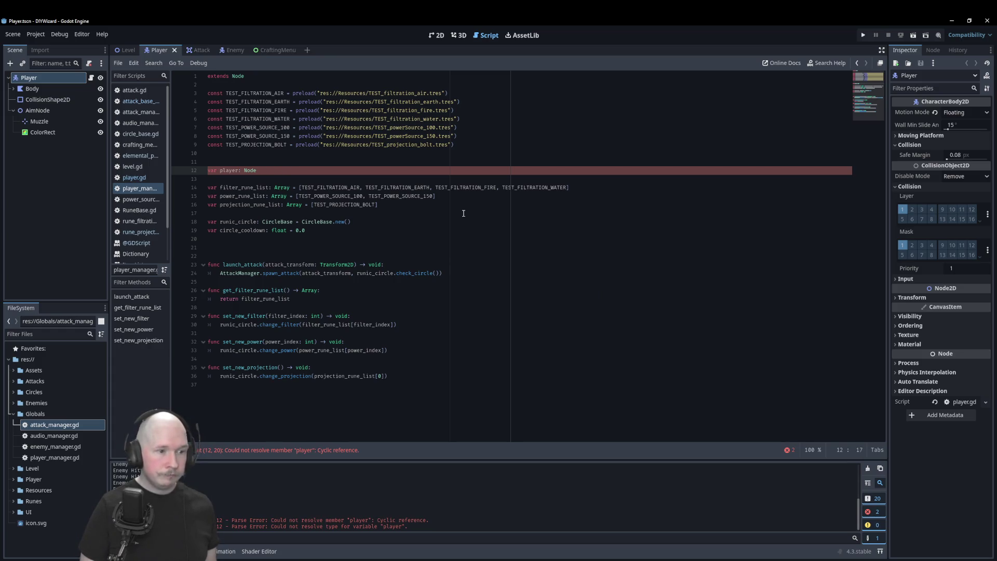
text(=null)
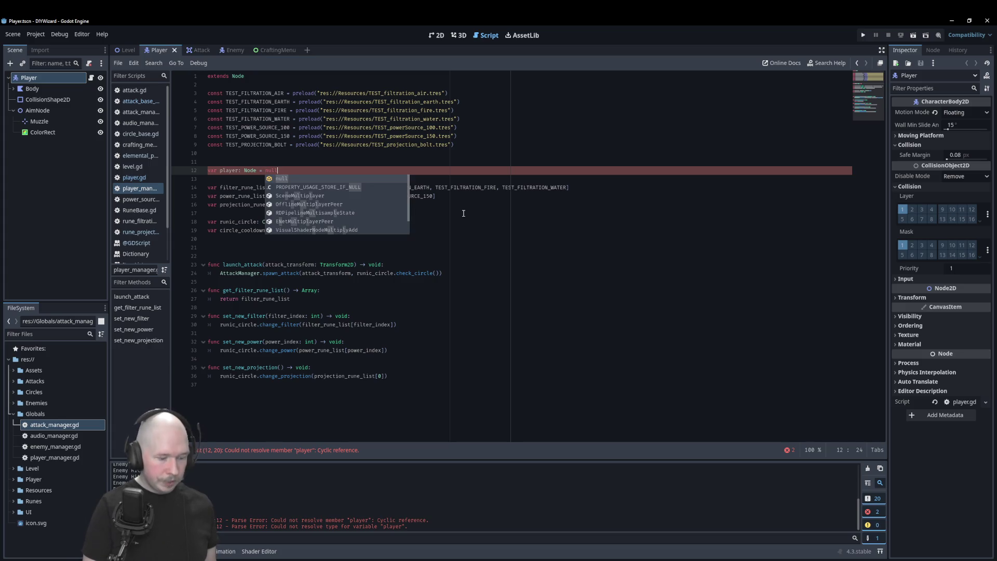
key(ctrl+s)
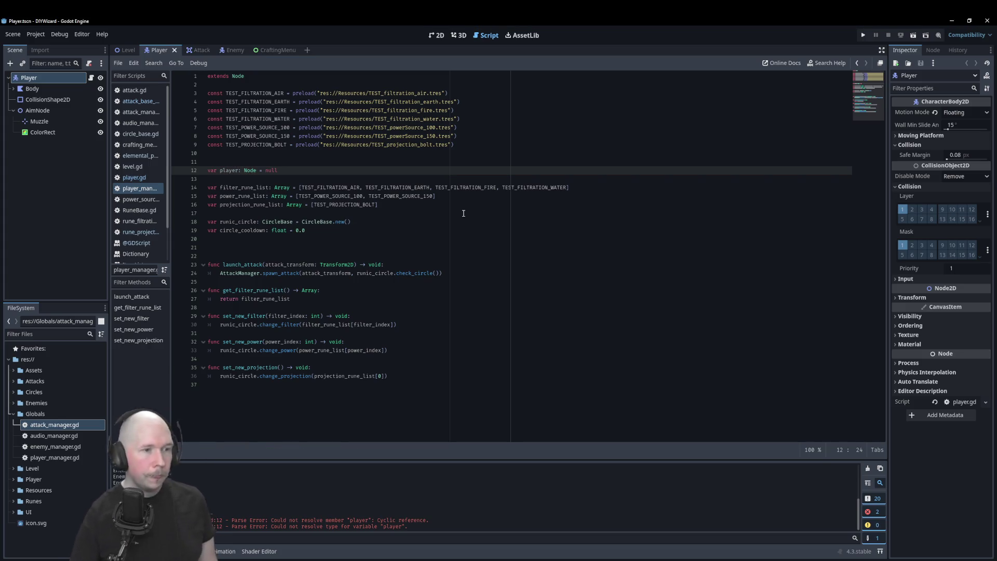
click(492, 282)
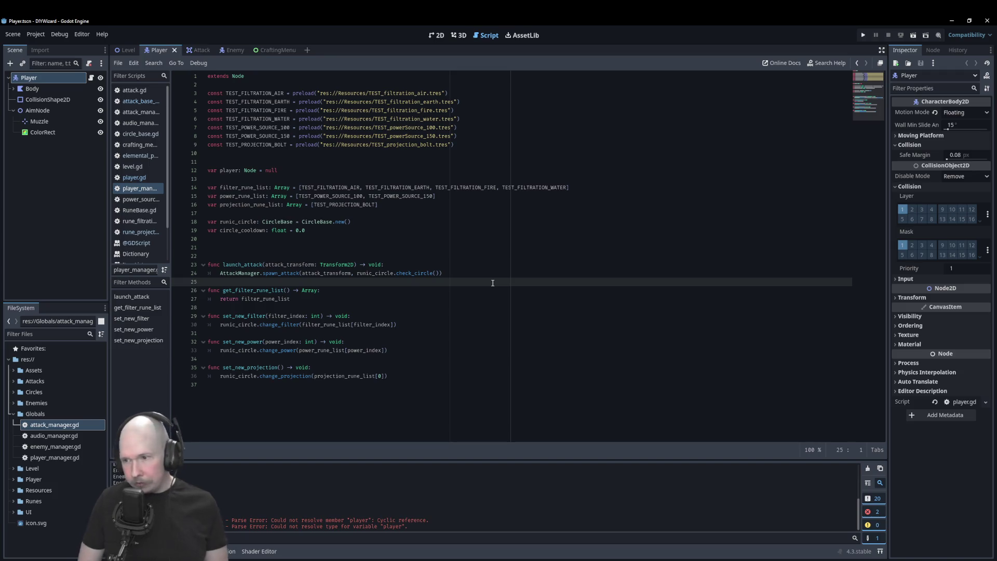
key(Up)
key(Up)
key(Up)
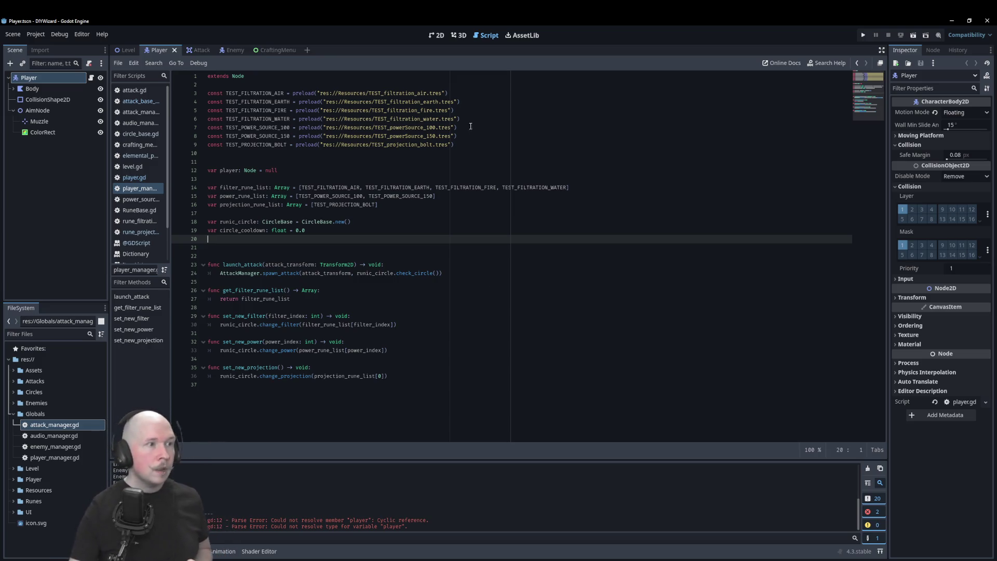
- Add a Timer child named CooldownTimer under the Player node
click(144, 180)
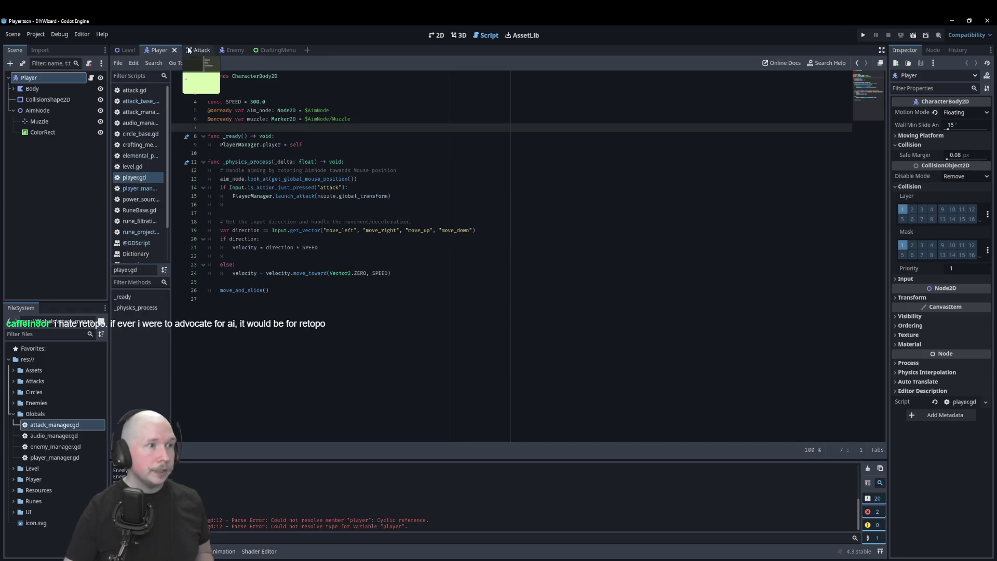
right_click(44, 78)
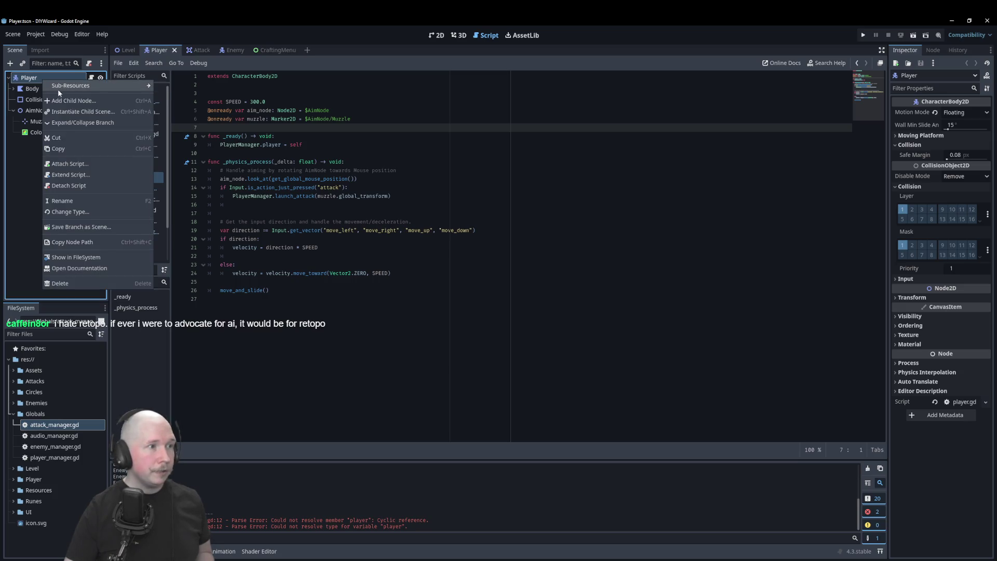
click(77, 98)
text(timer)
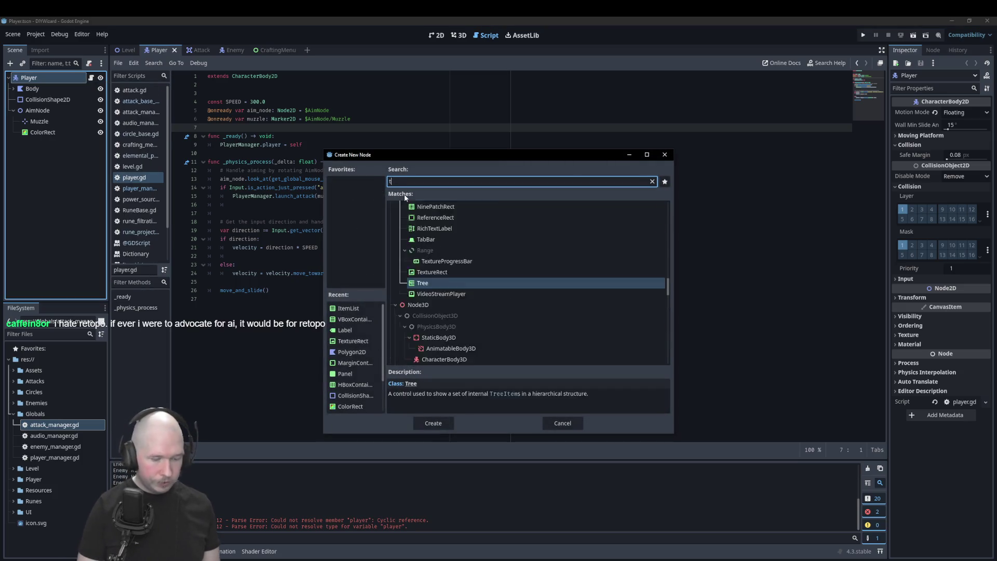
key(Return)
key(F2)
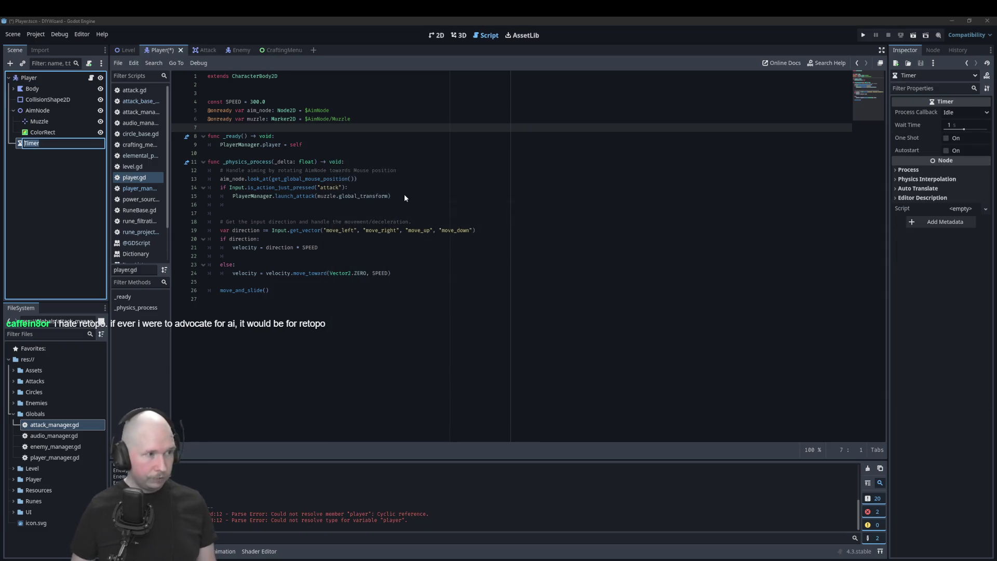
text(Cooldown)
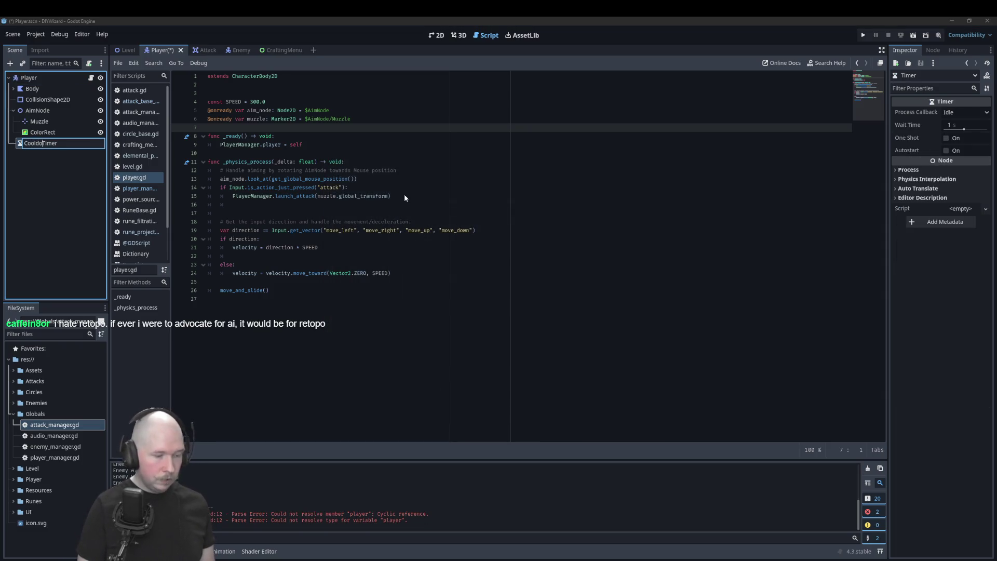
key(Return)
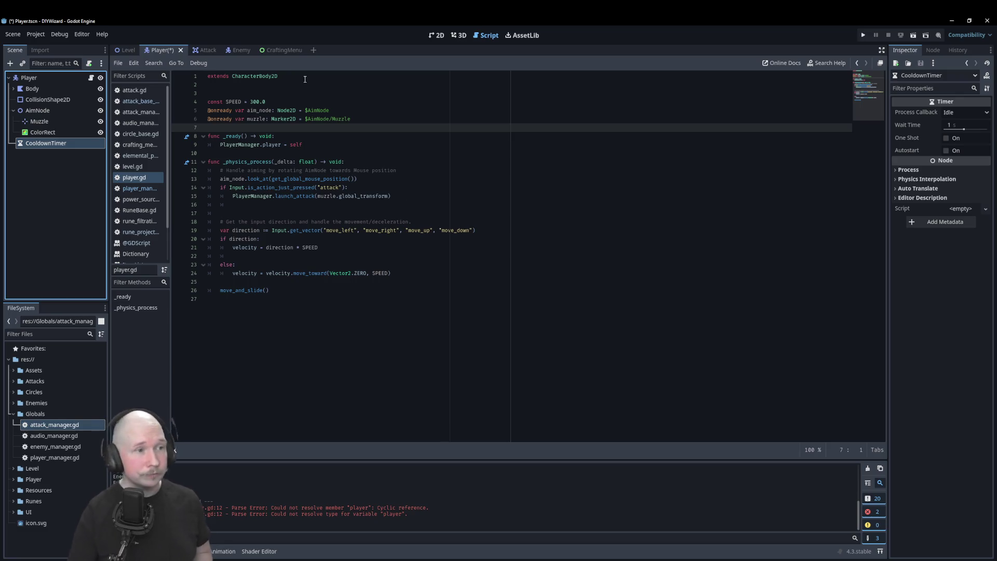
click(399, 125)
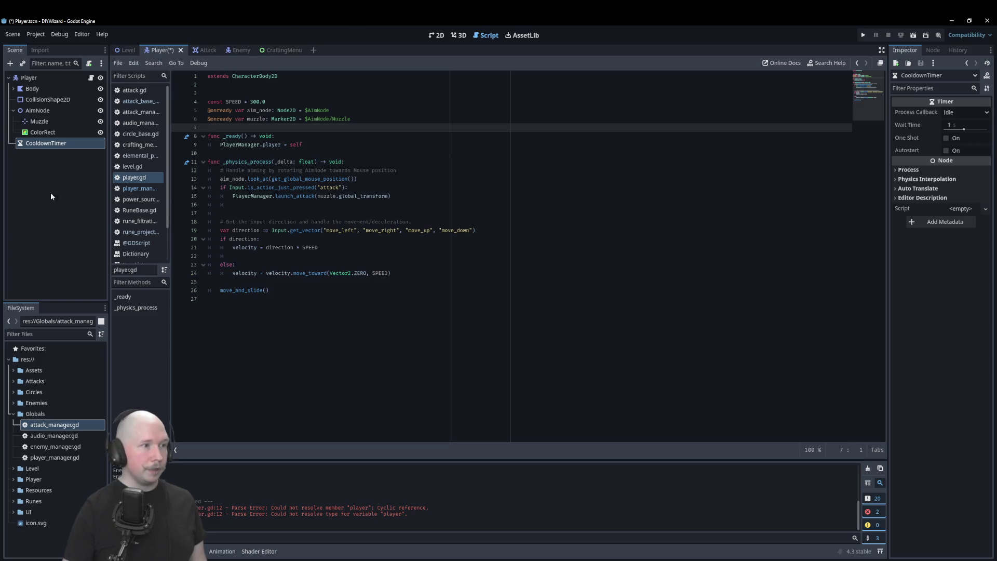
mouse_move(45, 144)
mouse_down()
mouse_move(318, 92)
mouse_move(319, 99)
mouse_up()
click(298, 110)
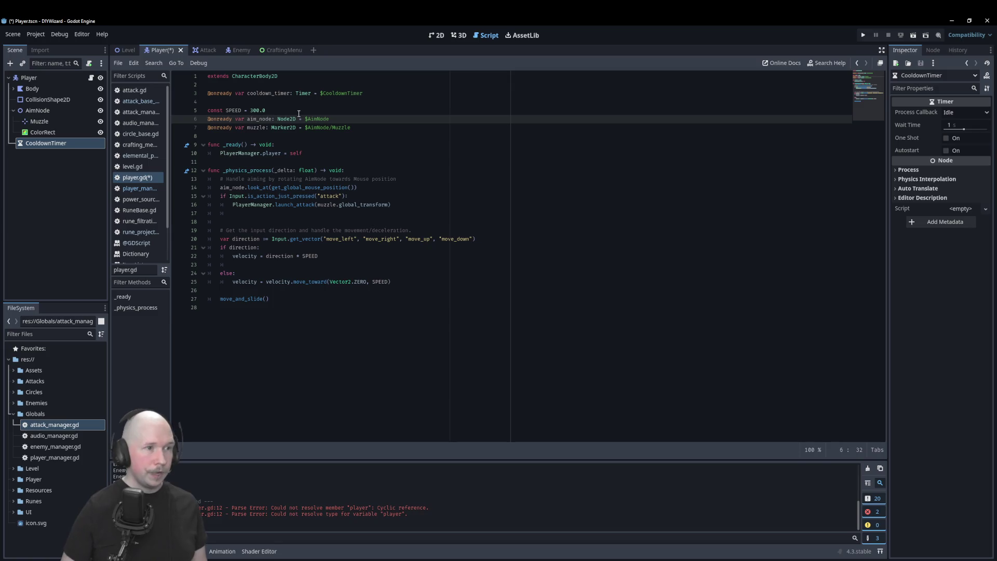
key(alt+Up)
key(alt+Up)
key(Down)
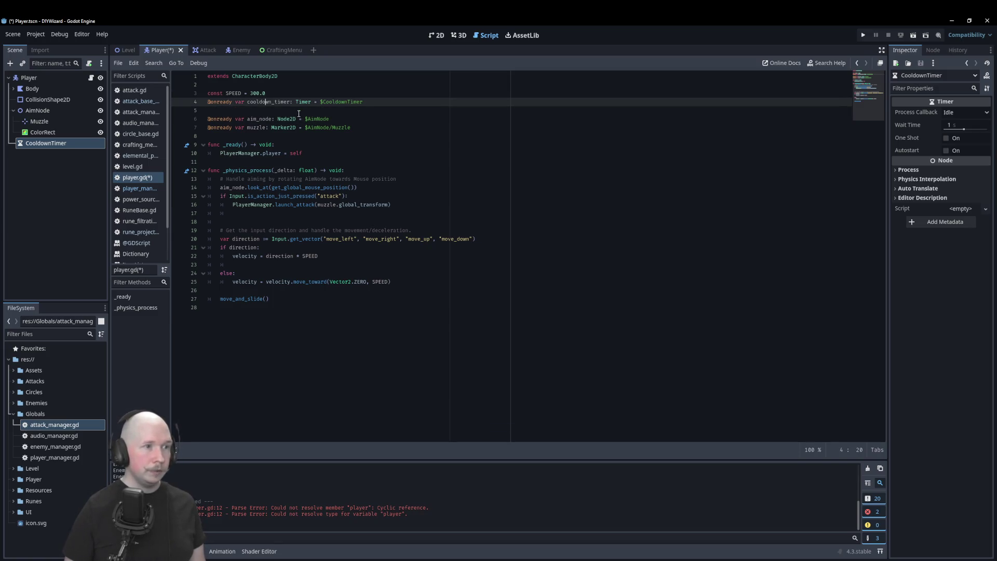
- Put a blank line above the cooldown_timer declaration, remove the one below, and save
key(Home)
key(Return)
key(End)
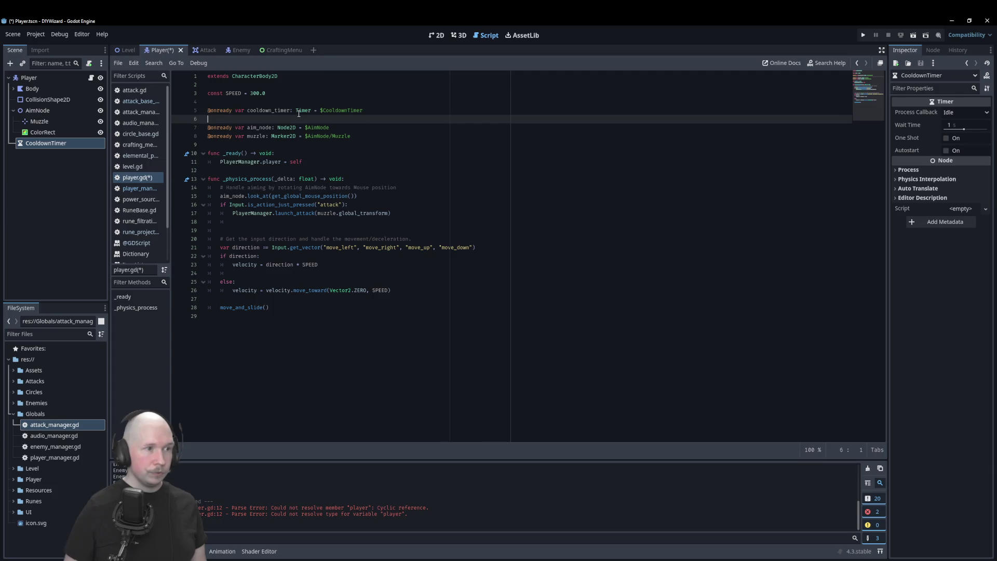
key(Delete)
key(ctrl+s)
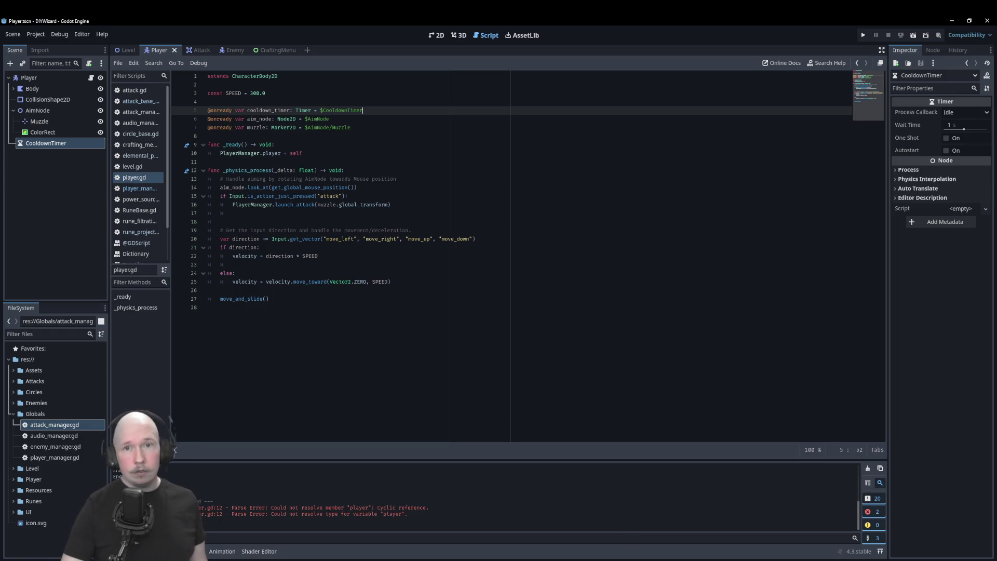
click(929, 52)
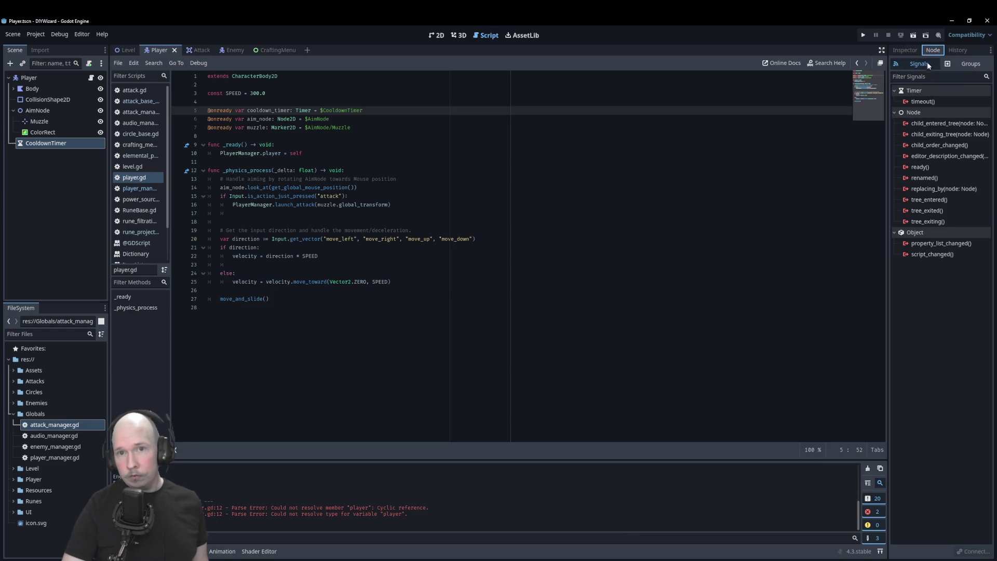
- Connect CooldownTimer's timeout() signal to a new _on_cooldown_timer_timeout() function in player.gd
double_click(921, 102)
click(472, 385)
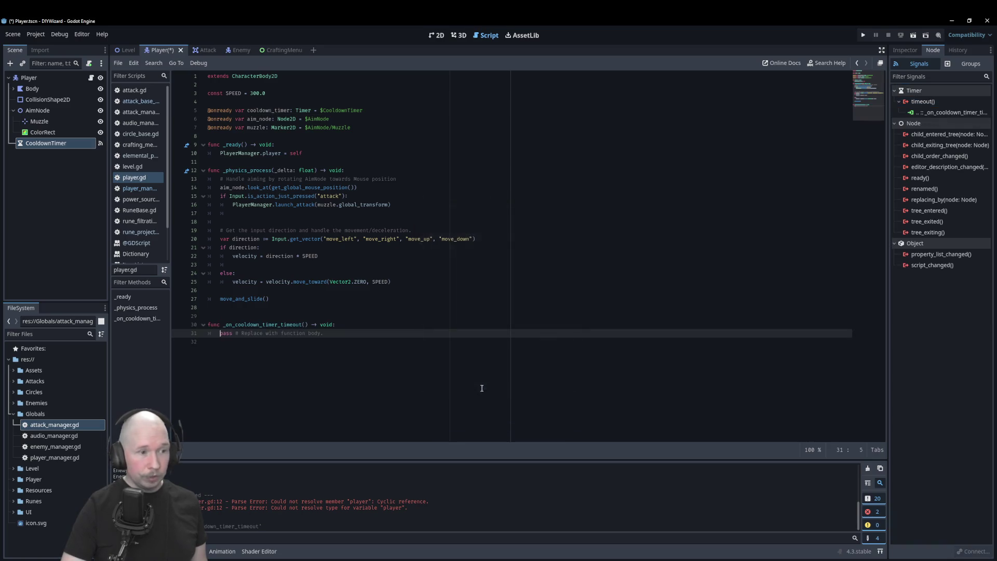
click(390, 136)
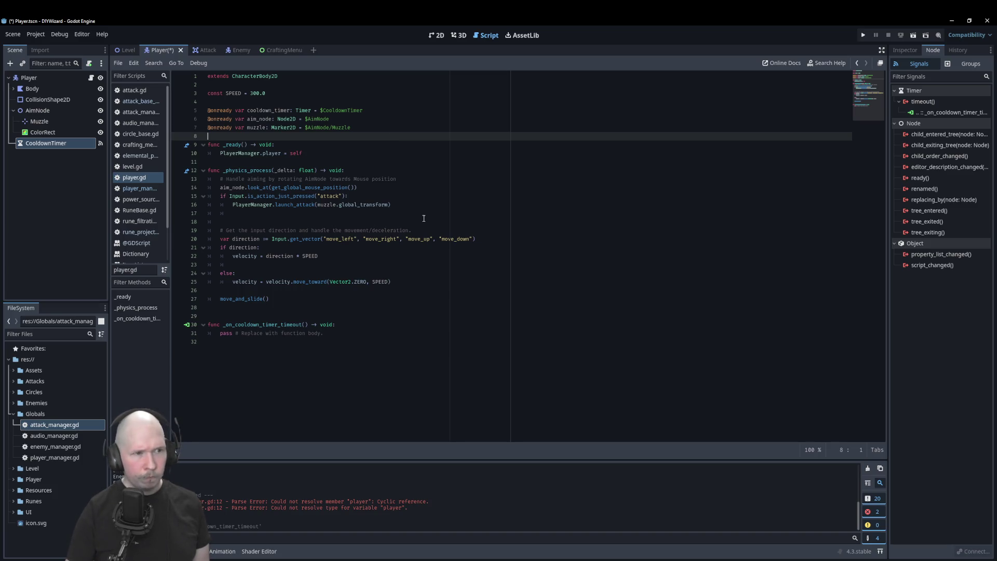
- Require cooldown_timer.is_stopped() in the attack condition on line 15
click(418, 197)
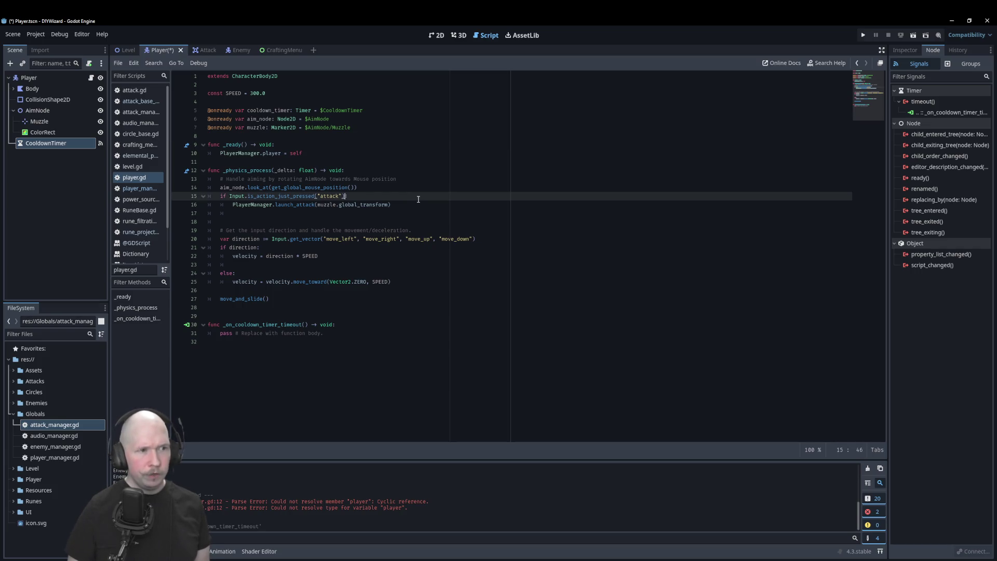
text(a)
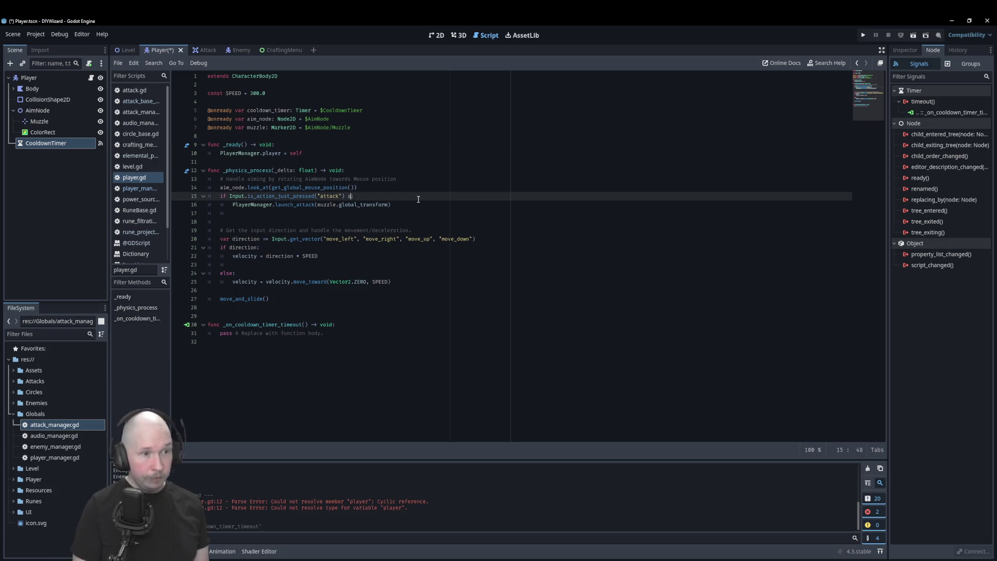
text(nd )
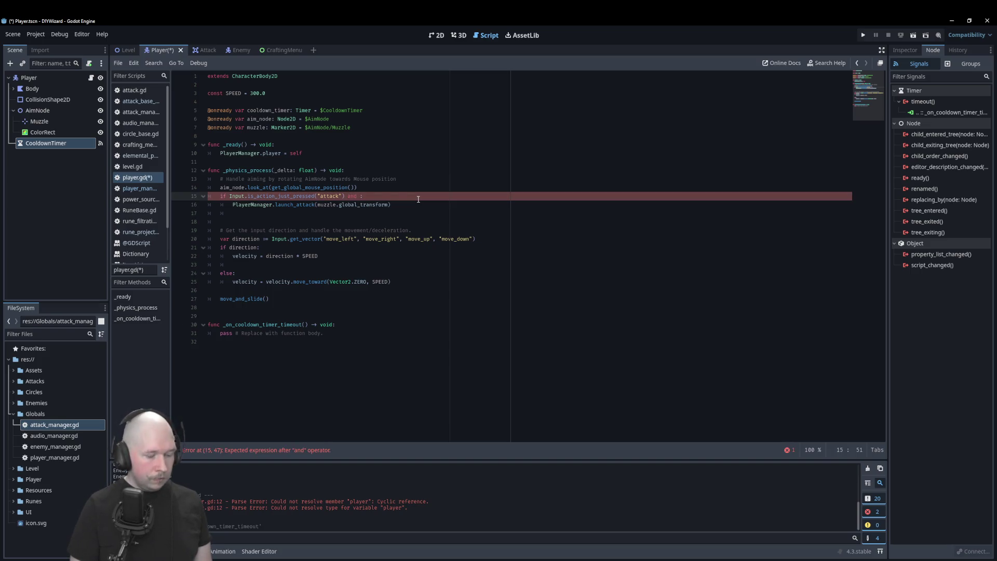
text(cooldown_timer)
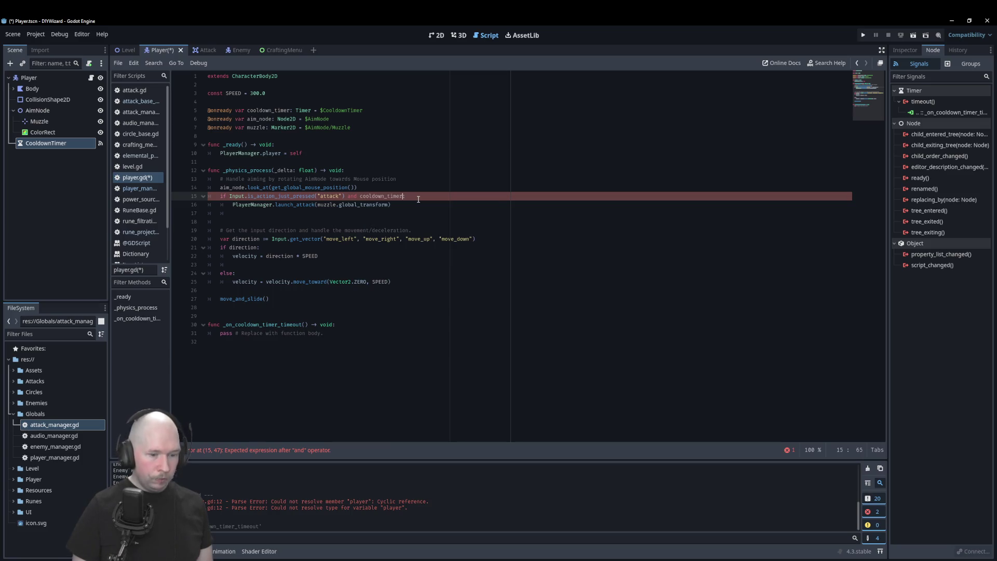
text(.)
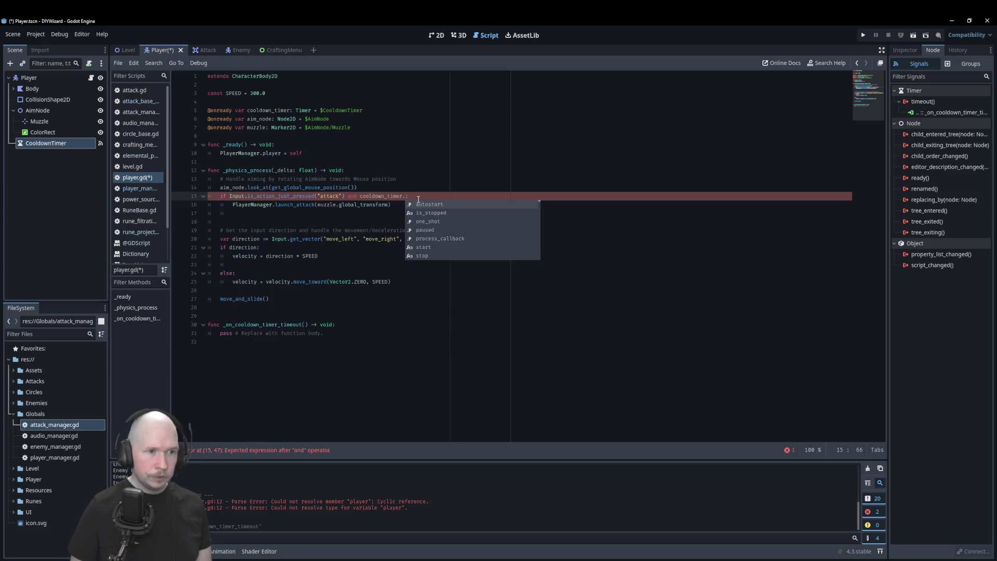
key(Down)
key(Return)
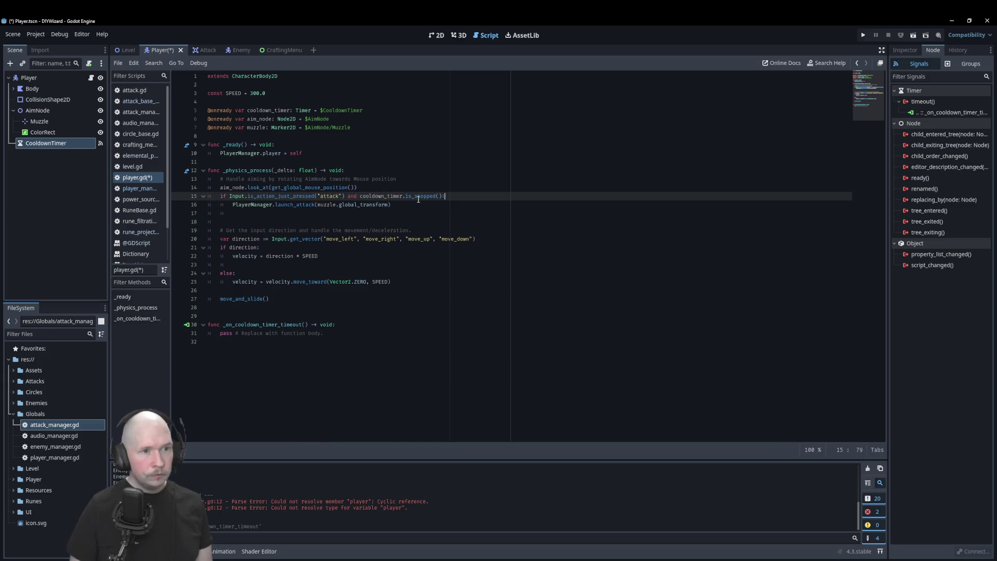
- Start cooldown_timer with PlayerManager.get_cooldown() before launching each attack
key(Return)
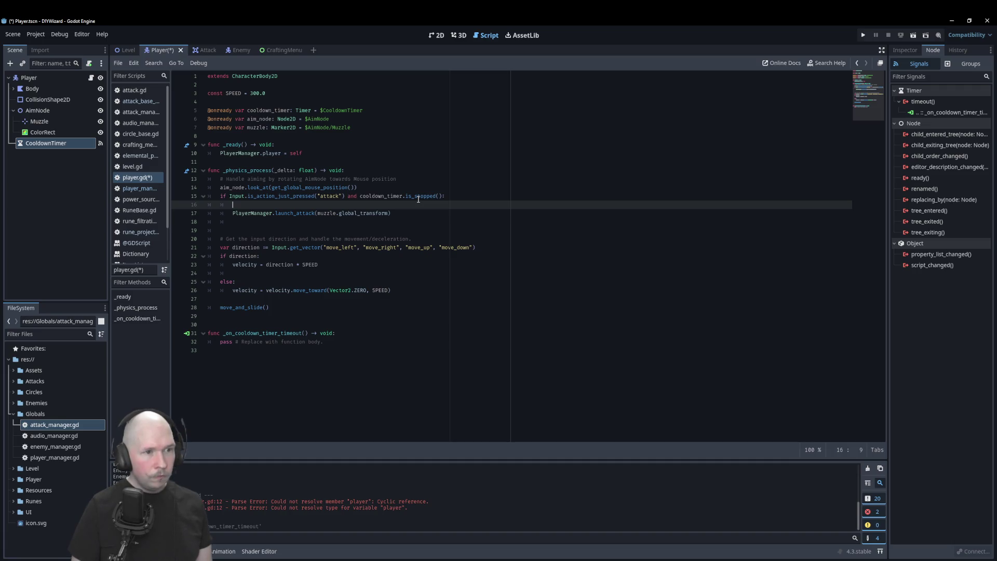
text(cooldown_timer)
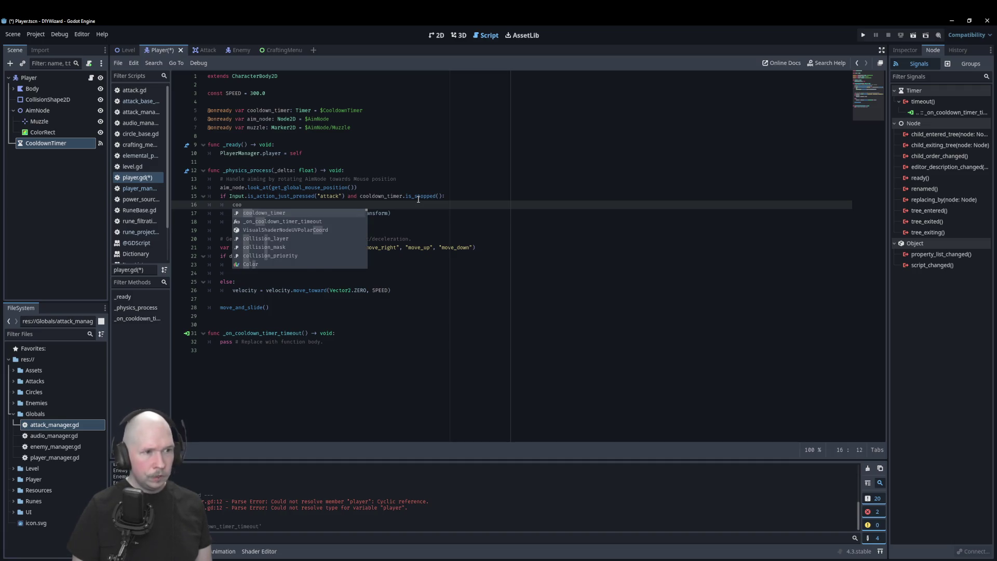
text(.start()
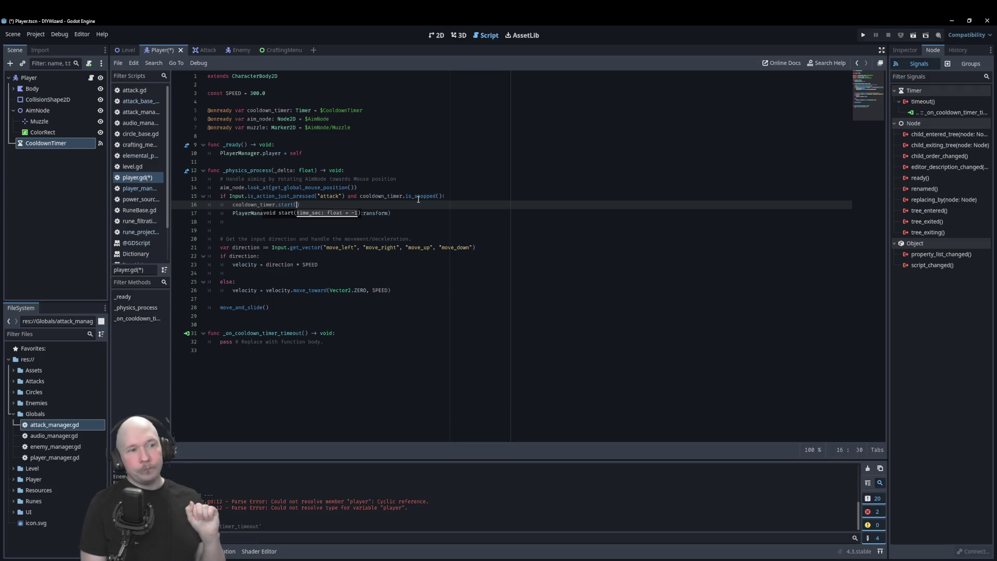
text(Player)
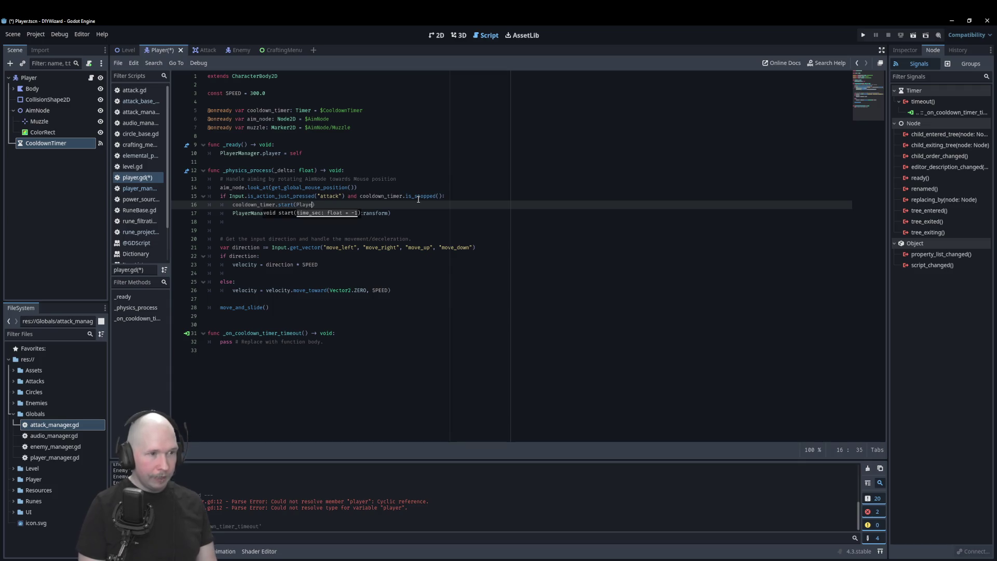
key(Return)
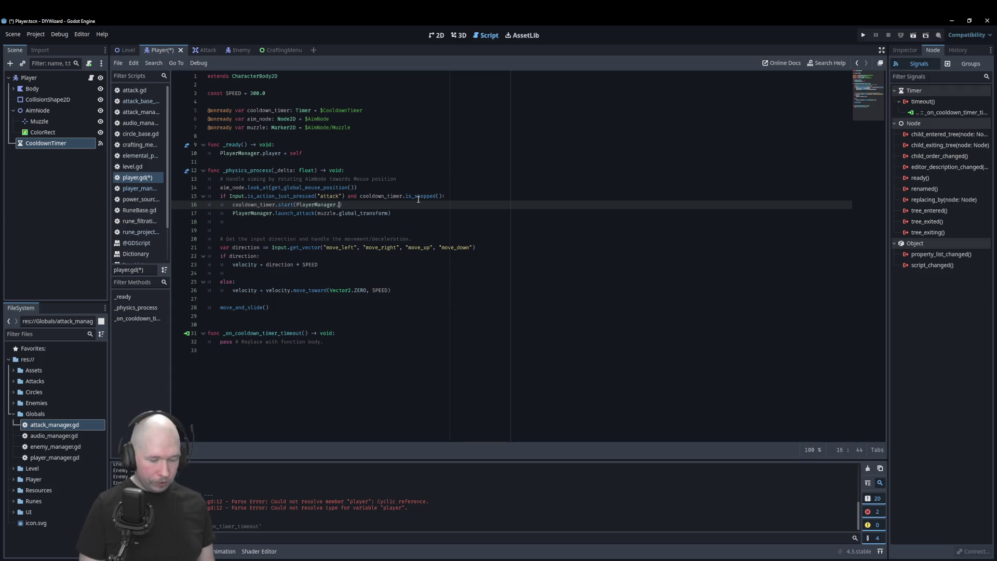
text(get_cooldown)
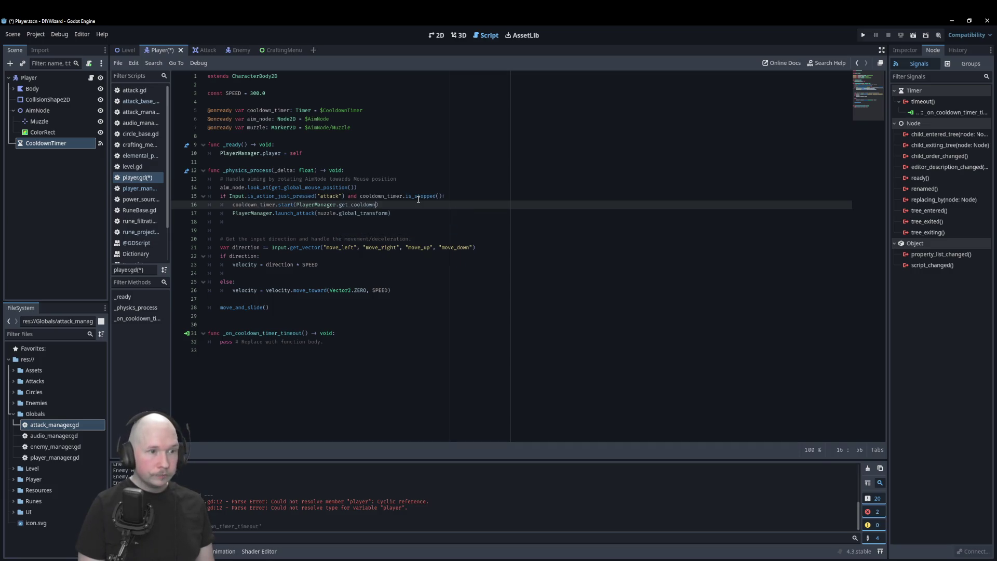
text(()
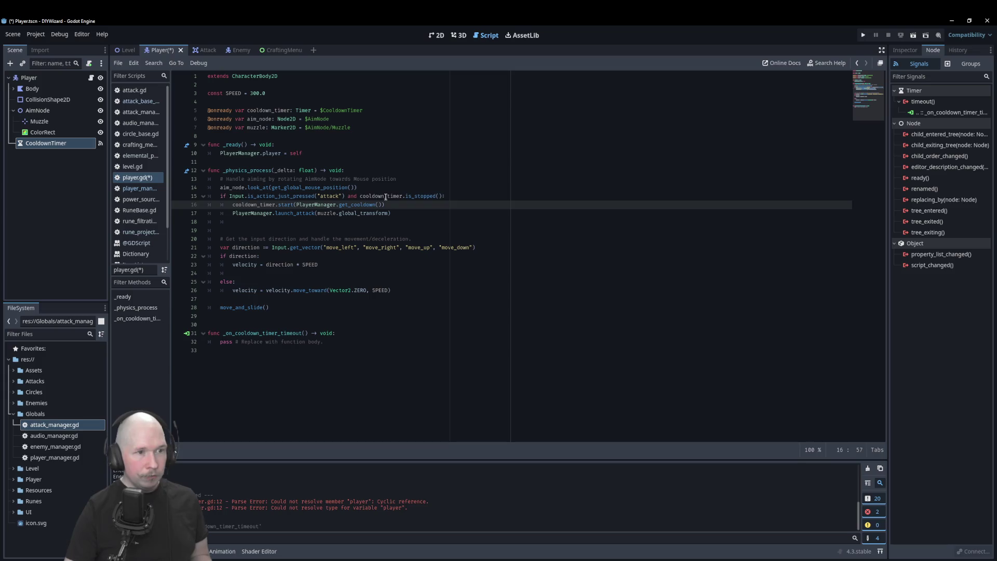
click(905, 50)
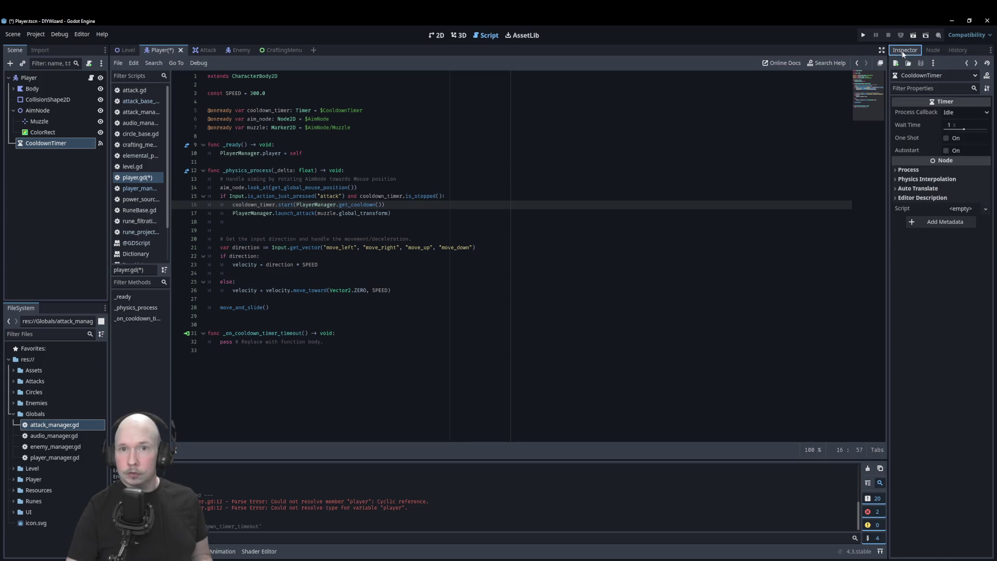
- Make CooldownTimer one-shot, save the Player scene, and switch to player_manager.gd
click(946, 138)
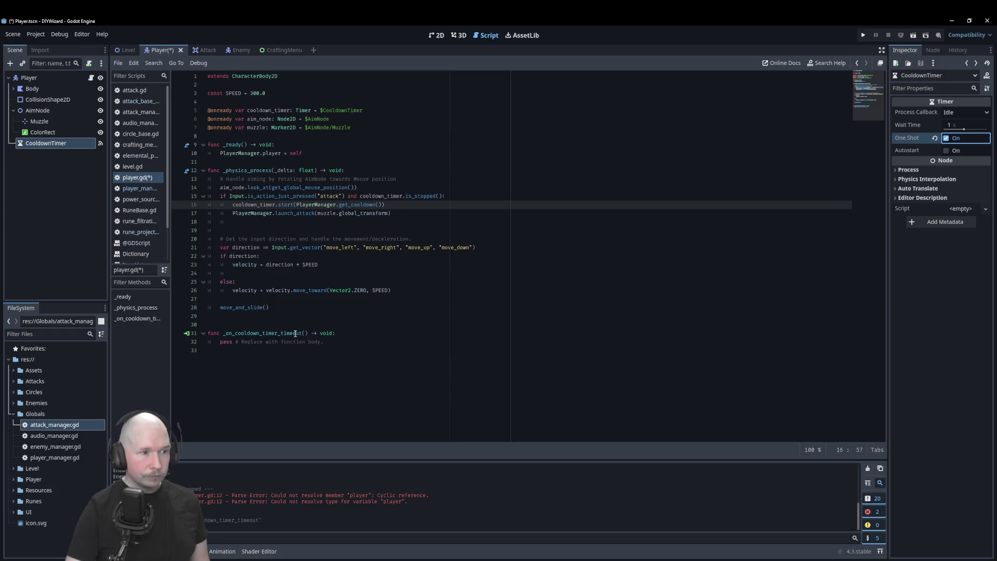
key(ctrl+s)
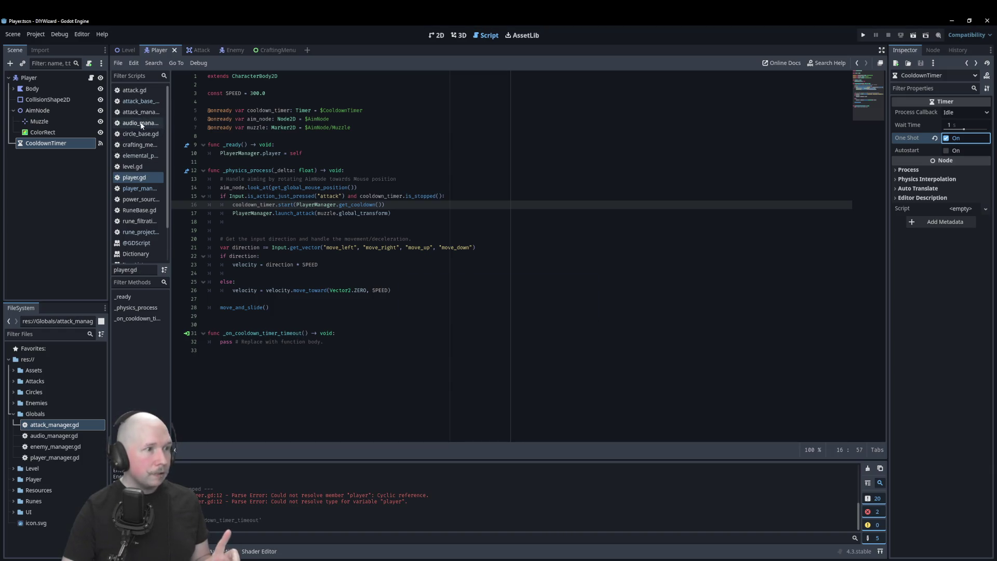
click(135, 189)
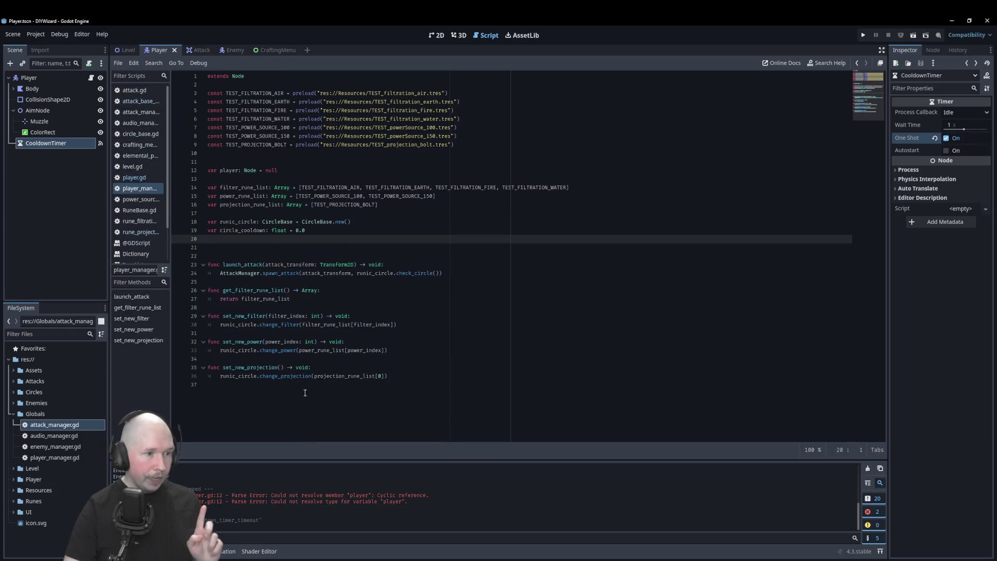
click(314, 307)
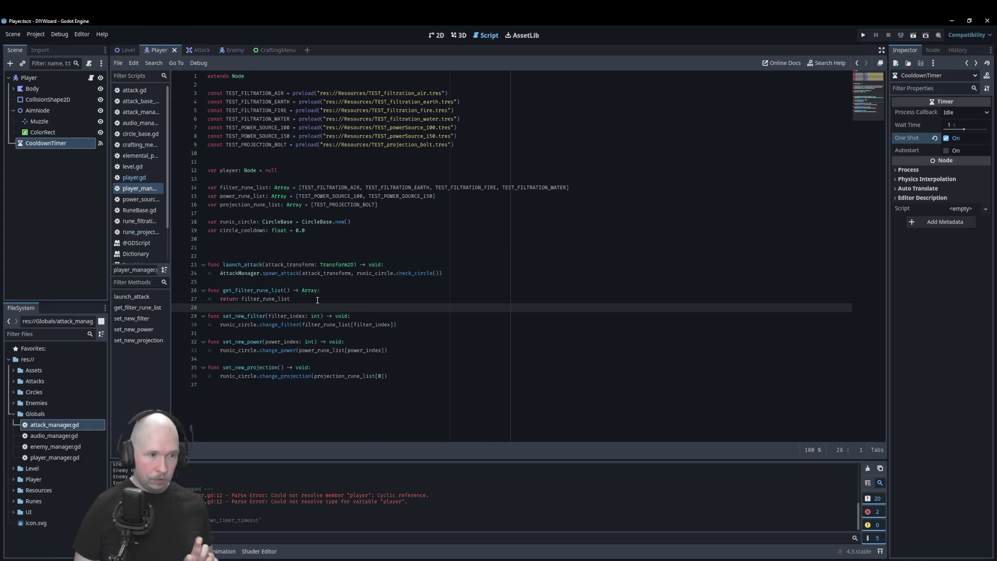
- Add a '# SETTERS' comment heading above the setter functions
key(Return)
key(Return)
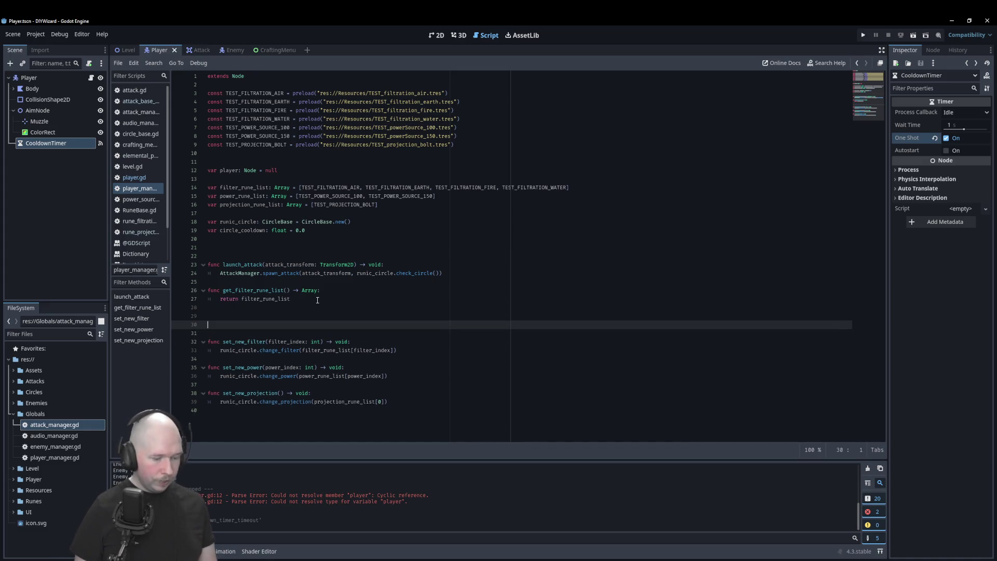
text(#  #)
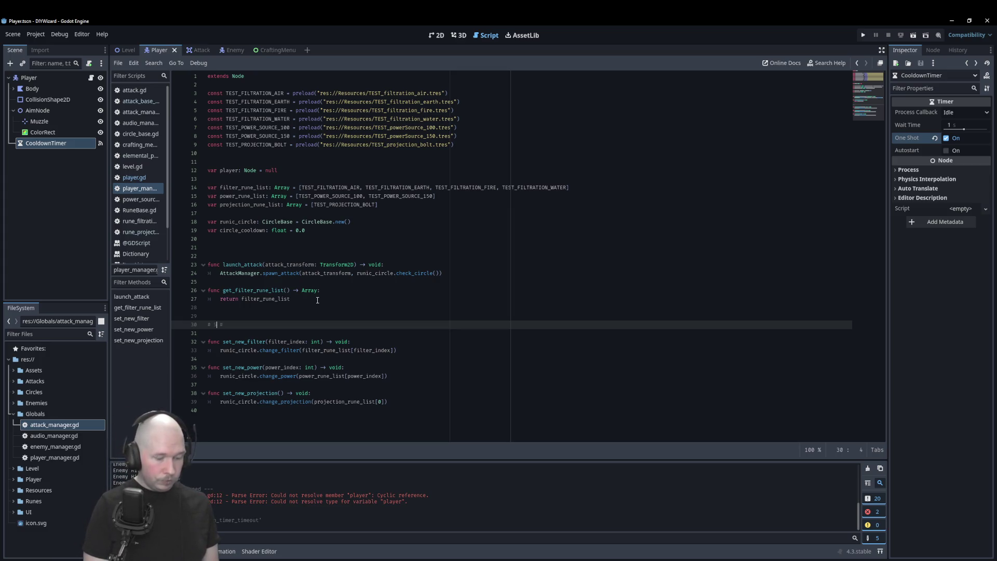
text( SETTERS)
key(Up)
key(Up)
key(Up)
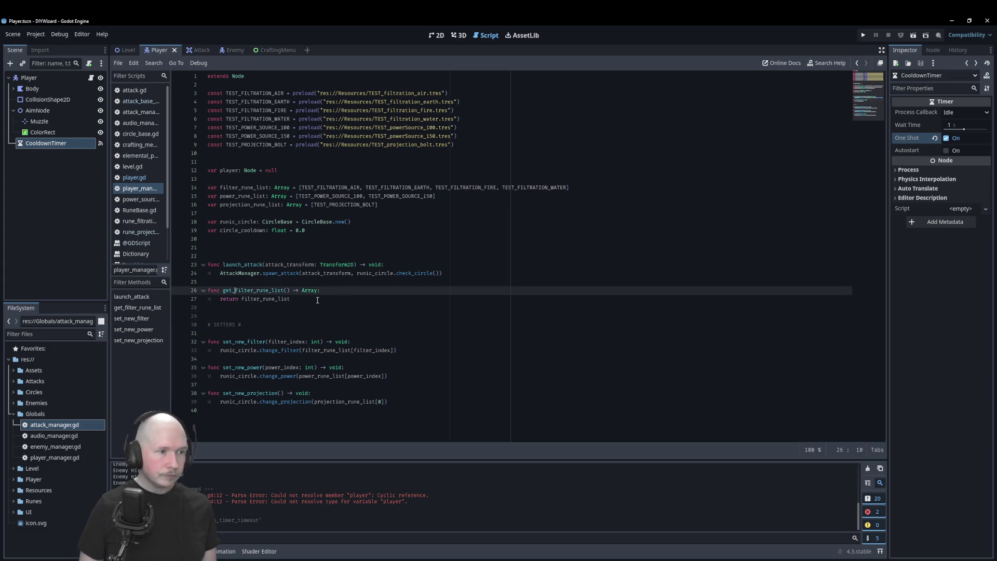
- Add a '# GETTERS' heading above the getter and start a new 'func' after get_filter_rune_list
key(Home)
key(Return)
key(Up)
key(Return)
key(Up)
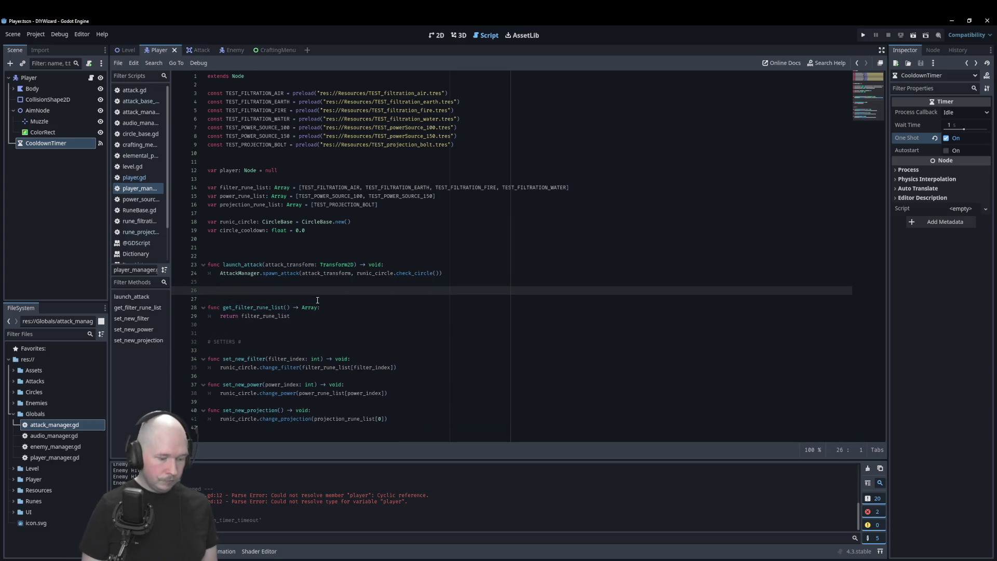
key(BackSpace)
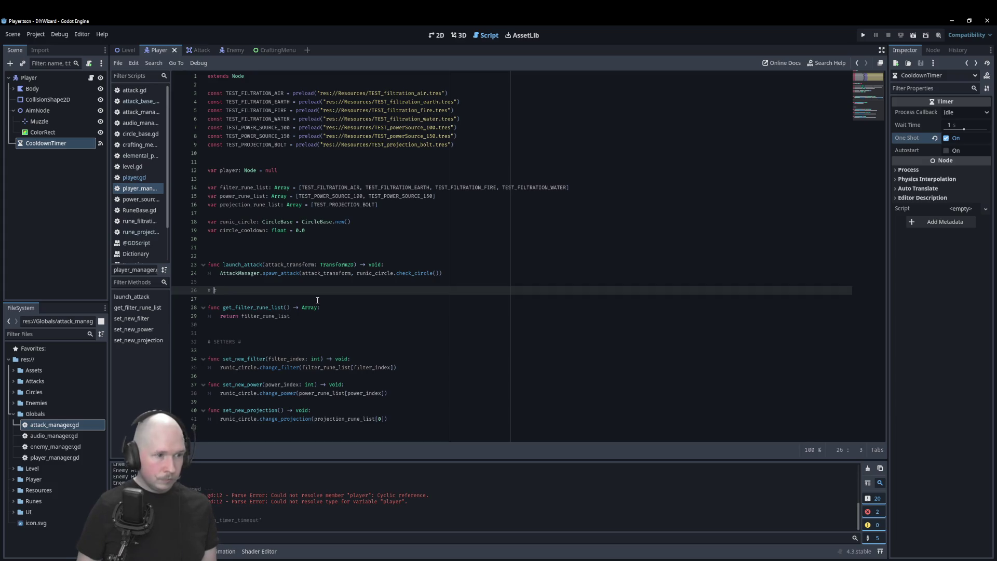
text(GETTERS #)
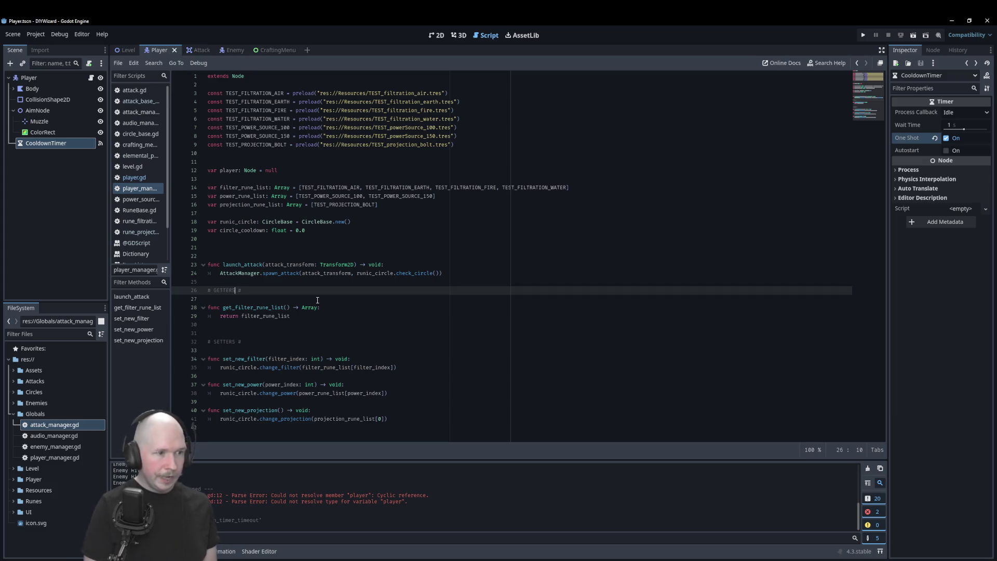
key(Down)
key(Down)
key(Down)
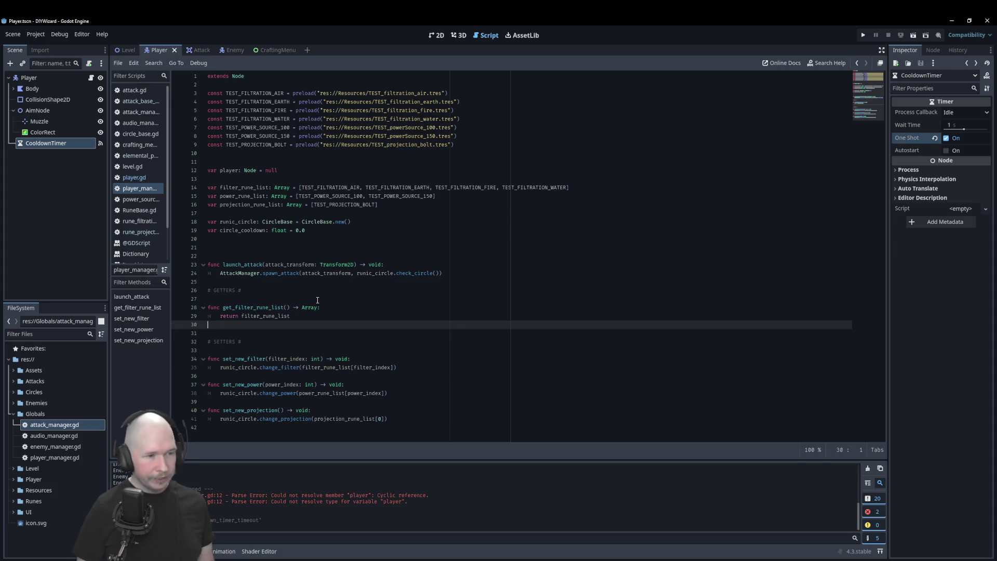
key(Return)
text(func )
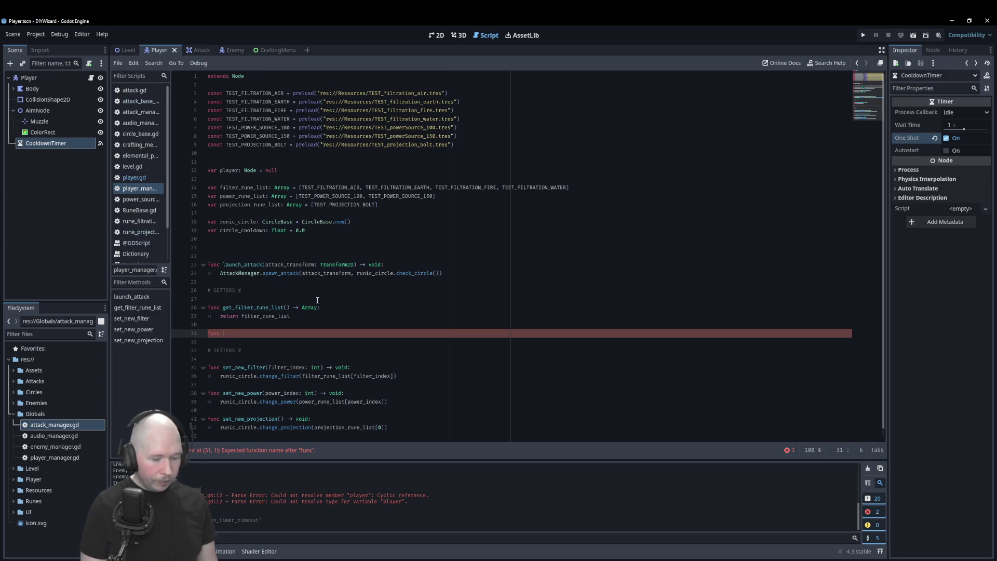
- Add func get_cooldown() -> float returning circle_cooldown / 100.0, then switch to the Level scene
text(get_cool)
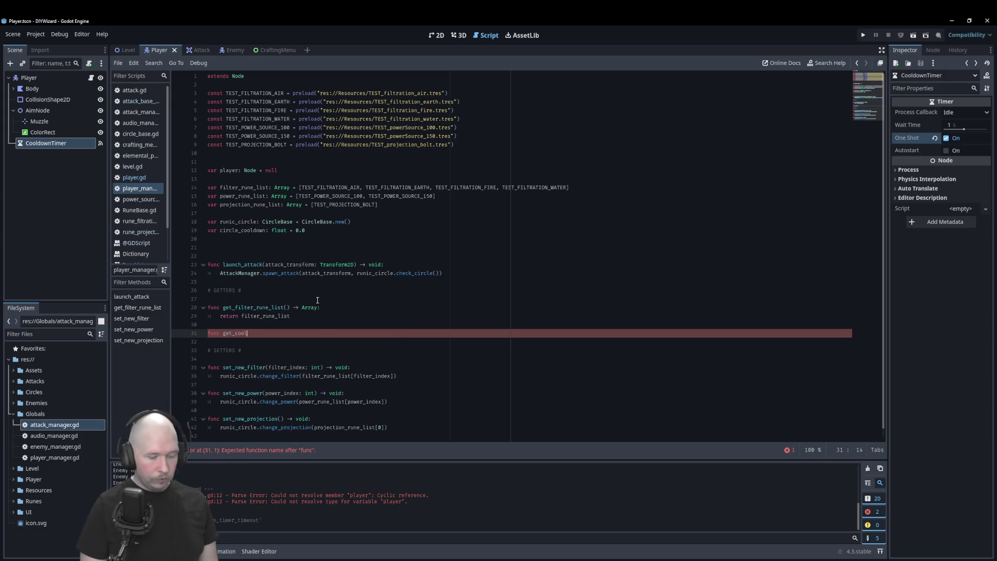
text(down() -> )
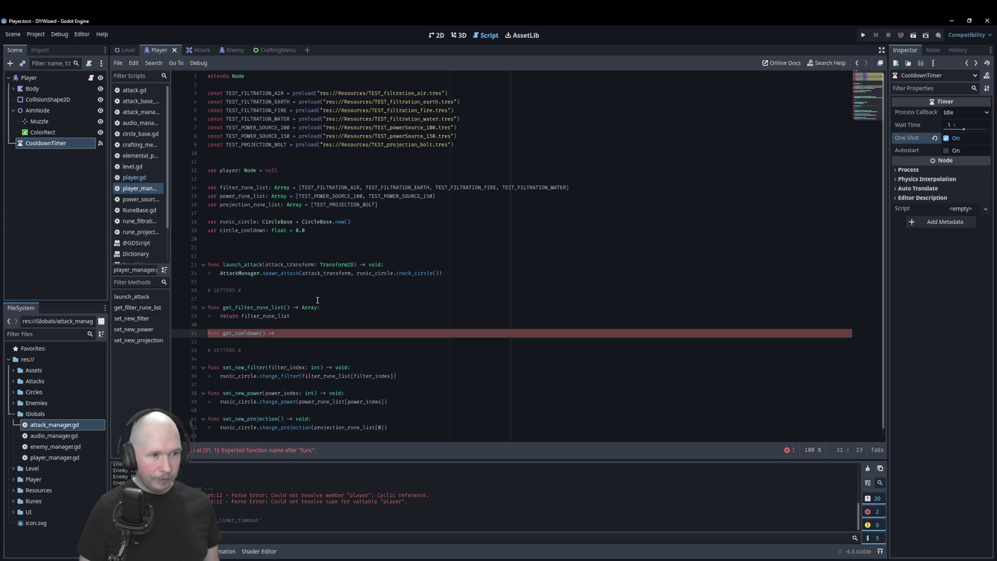
text(void:)
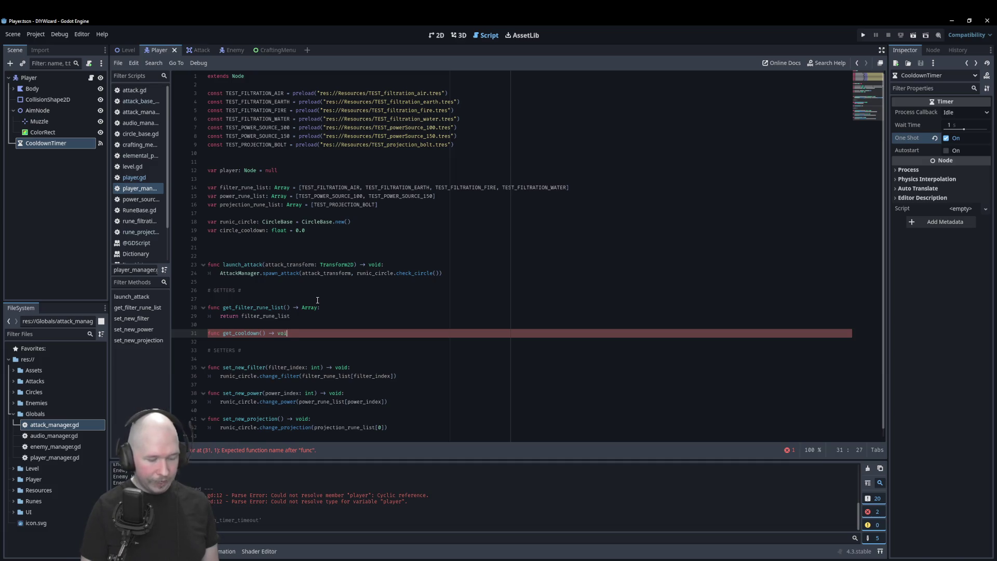
key(Return)
text(return circle_cooldown / 100.0)
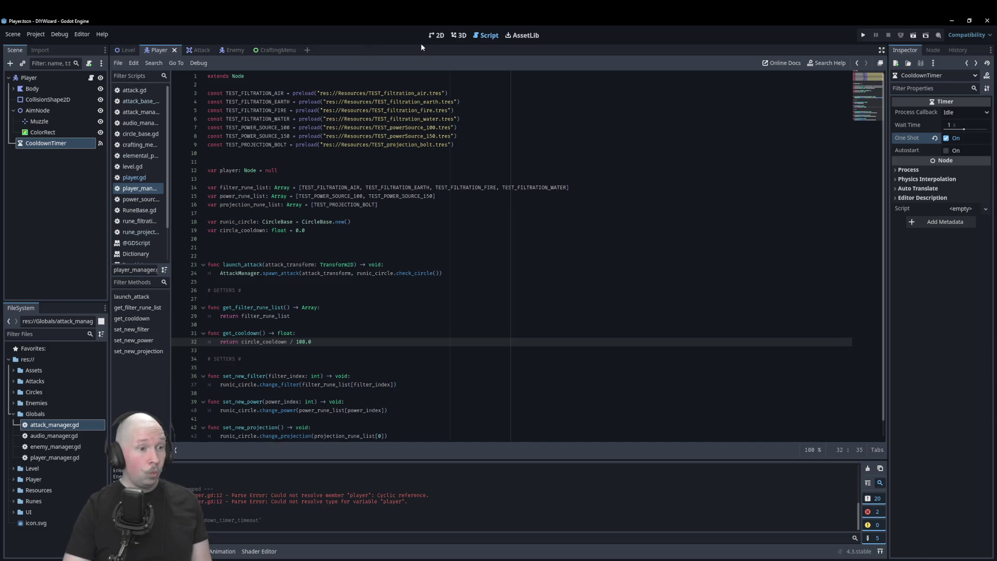
click(122, 49)
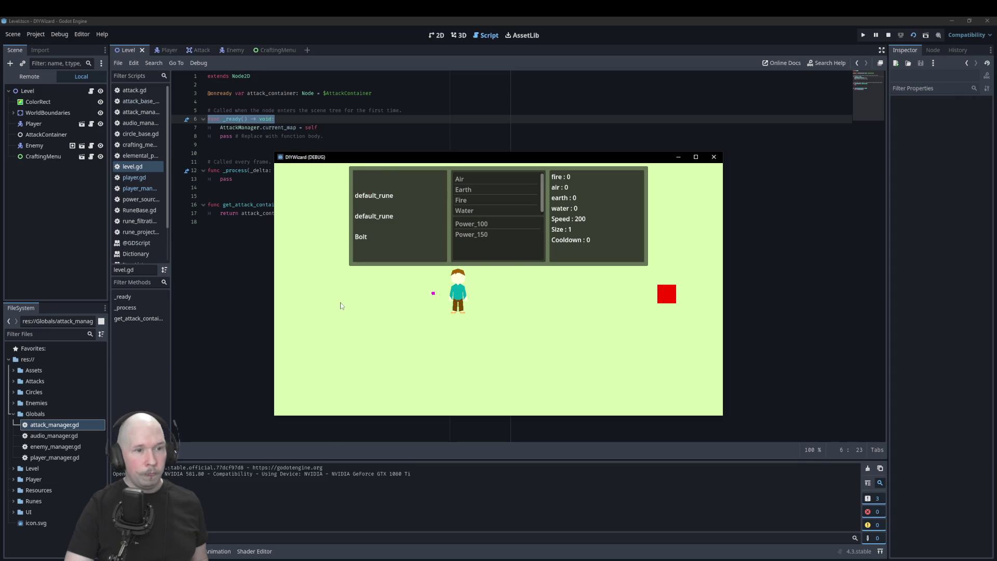
- Try the Air, Power_100 and Power_150 runes in the running game, then close it
click(468, 178)
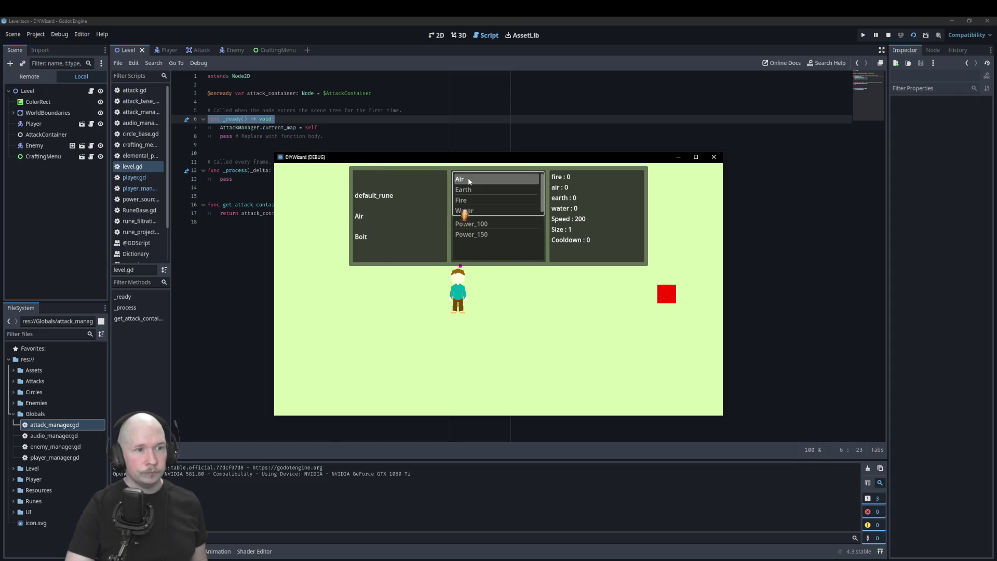
click(472, 223)
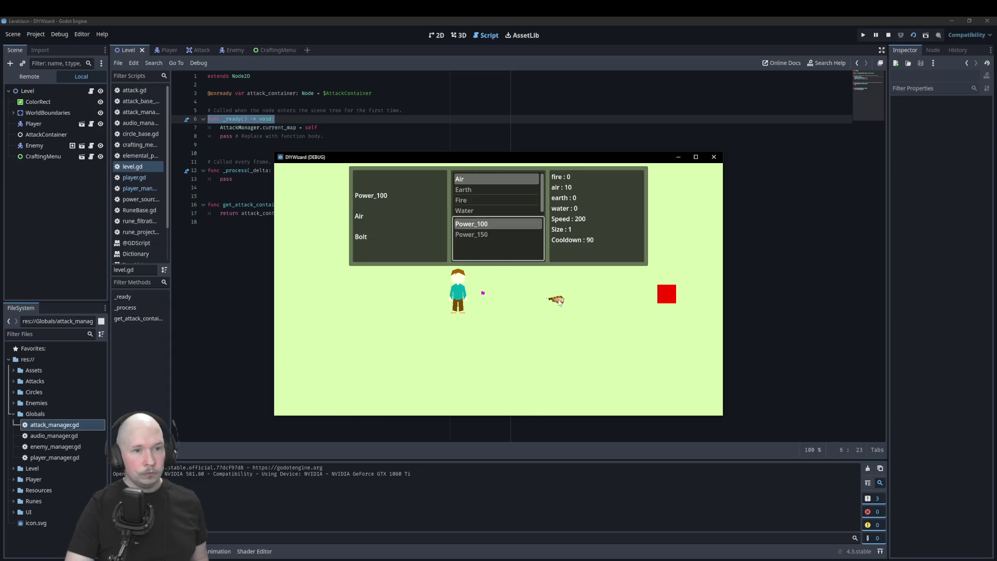
click(502, 237)
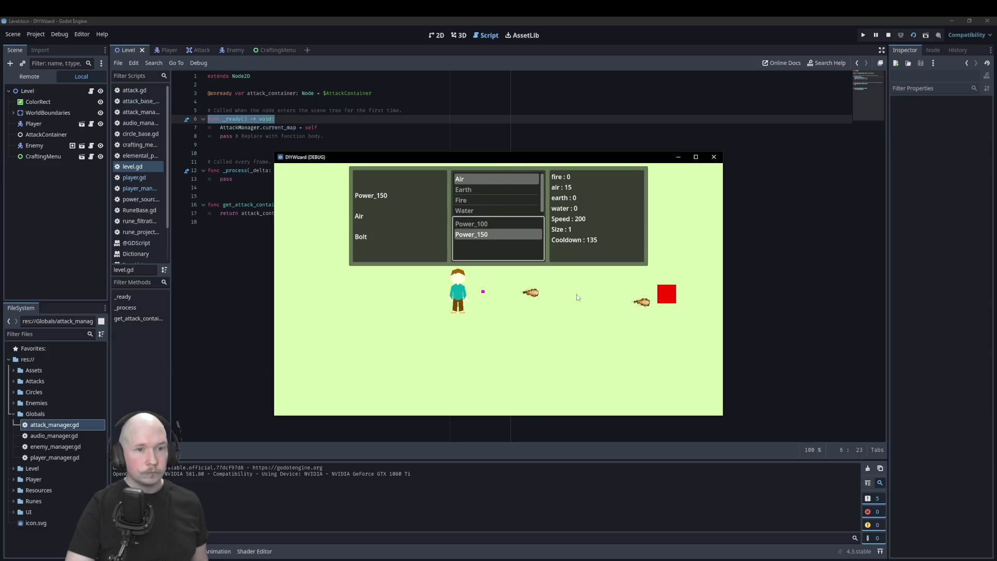
click(715, 157)
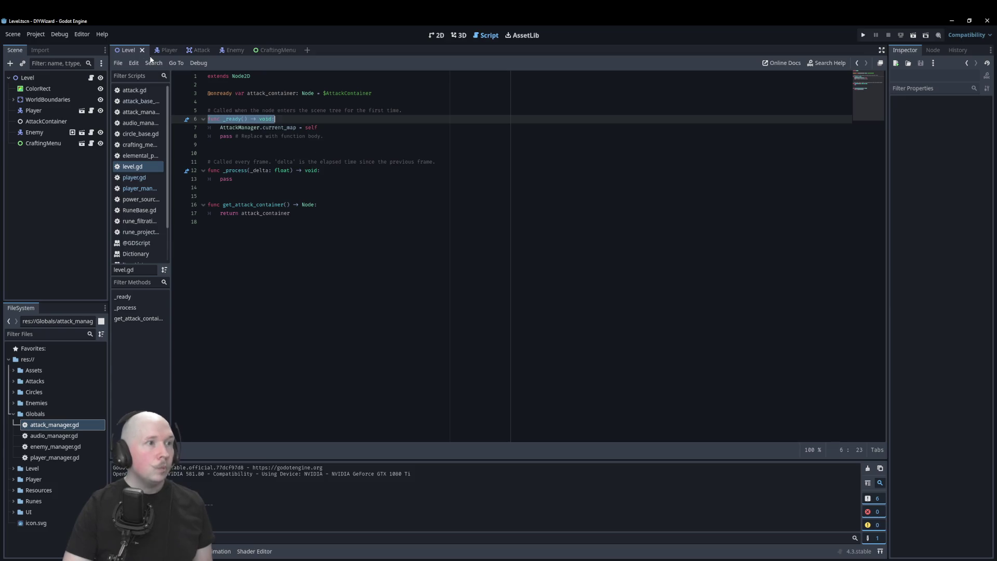
- In the Player scene's 2D view, start adding a child node to the Player root
click(171, 50)
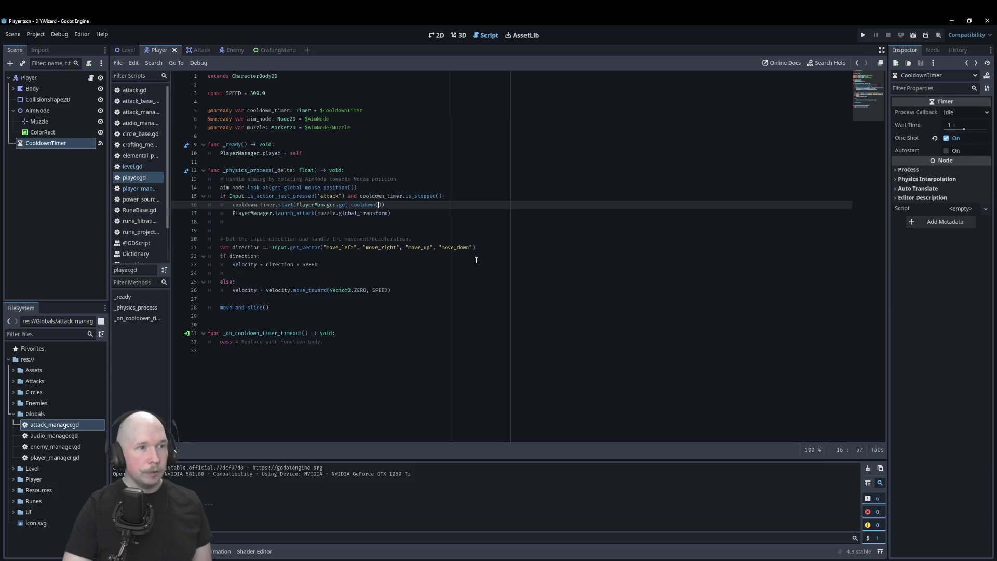
click(438, 35)
scroll(345, 182, down, 1)
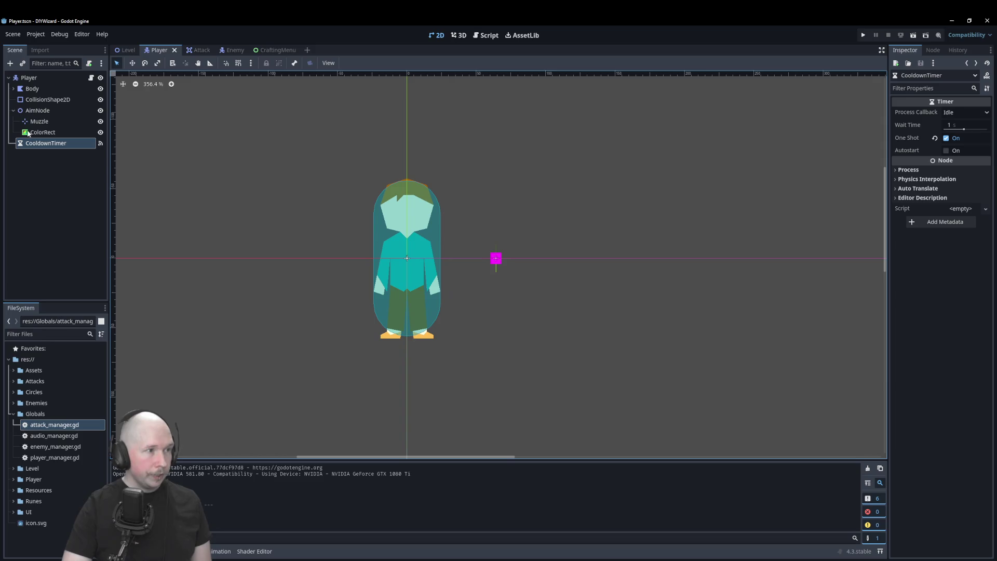
click(29, 78)
right_click(31, 81)
click(52, 87)
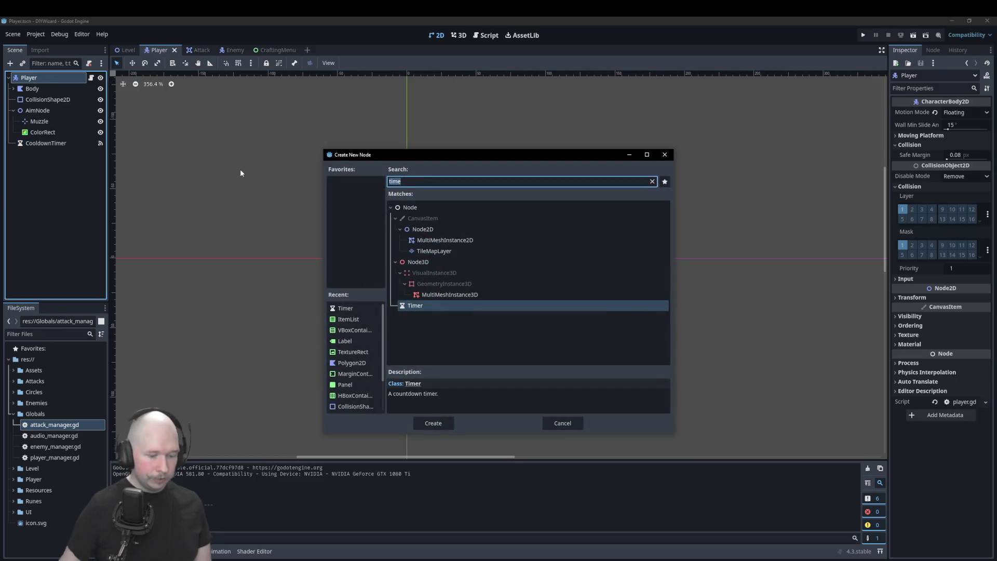
- Add a ProgressBar child to Player and drag it below the character's feet
text(porg)
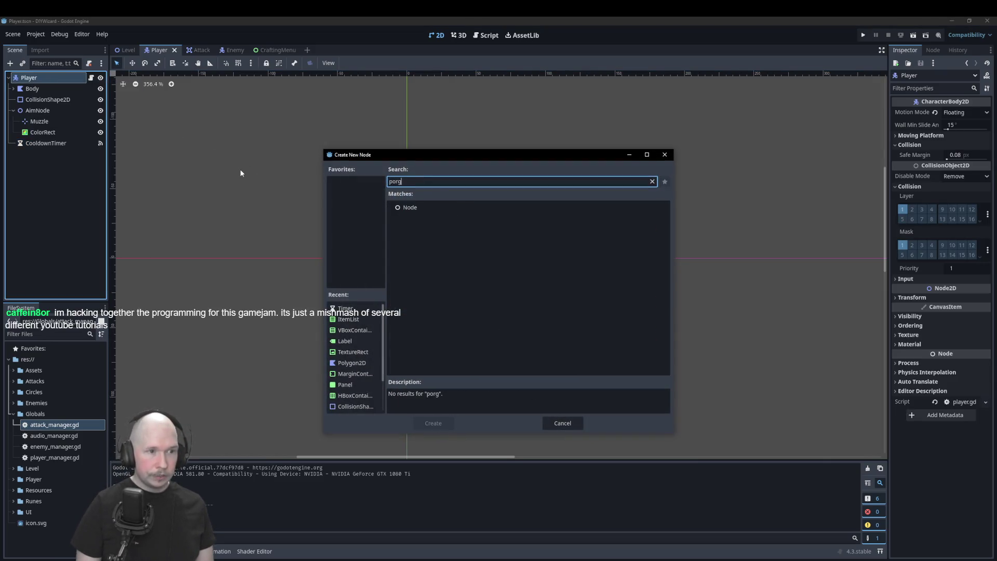
key(BackSpace)
key(BackSpace)
key(BackSpace)
text(rogr)
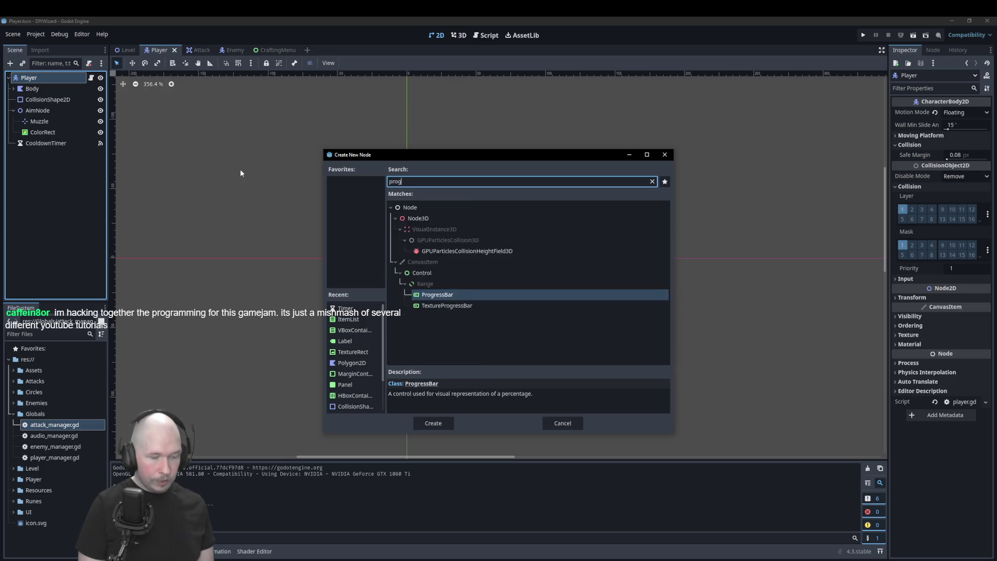
key(Return)
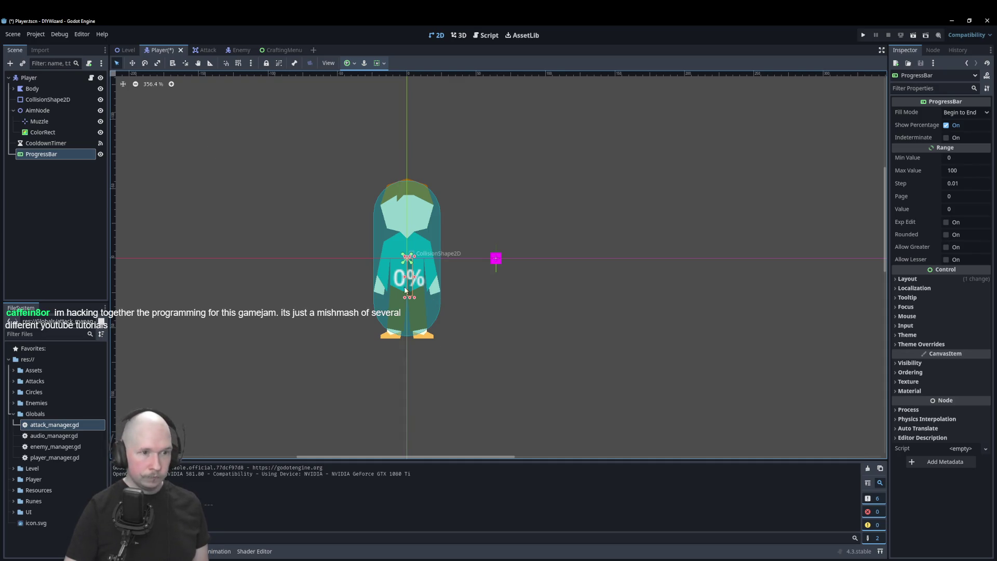
mouse_move(409, 278)
mouse_down()
mouse_move(406, 363)
mouse_move(540, 366)
mouse_up()
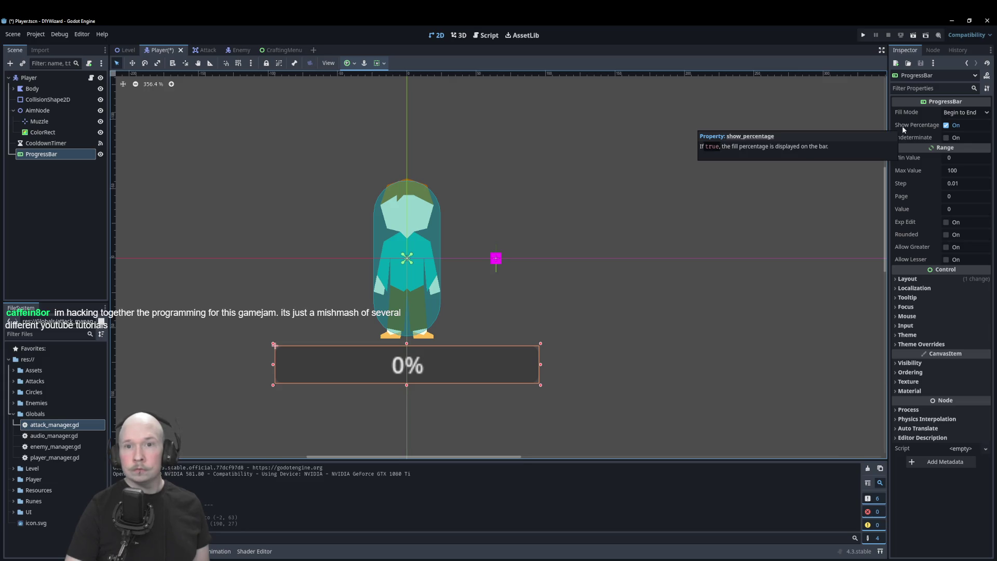
- Set the progress bar's Range Step to 0.1 in the Inspector
click(955, 183)
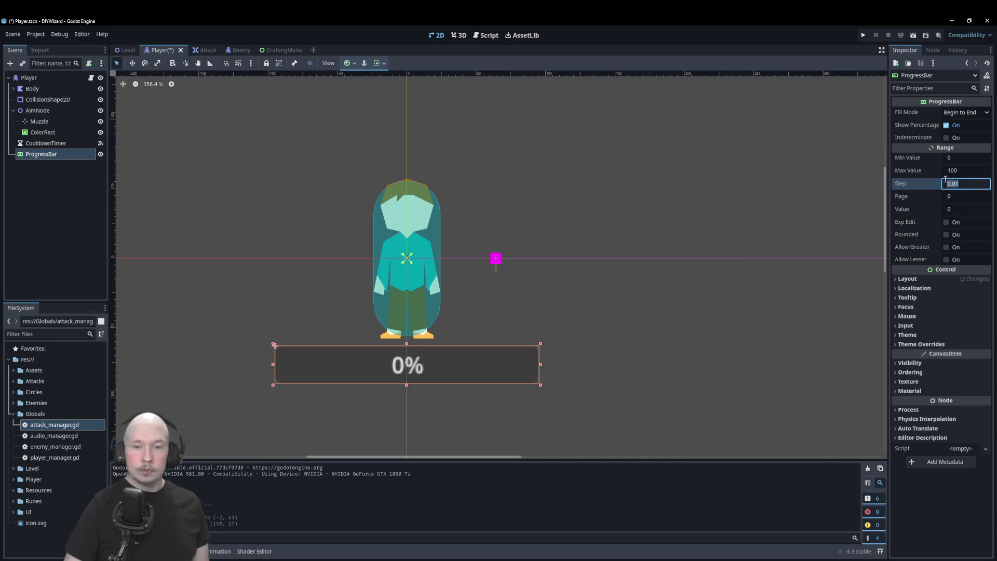
text(0.)
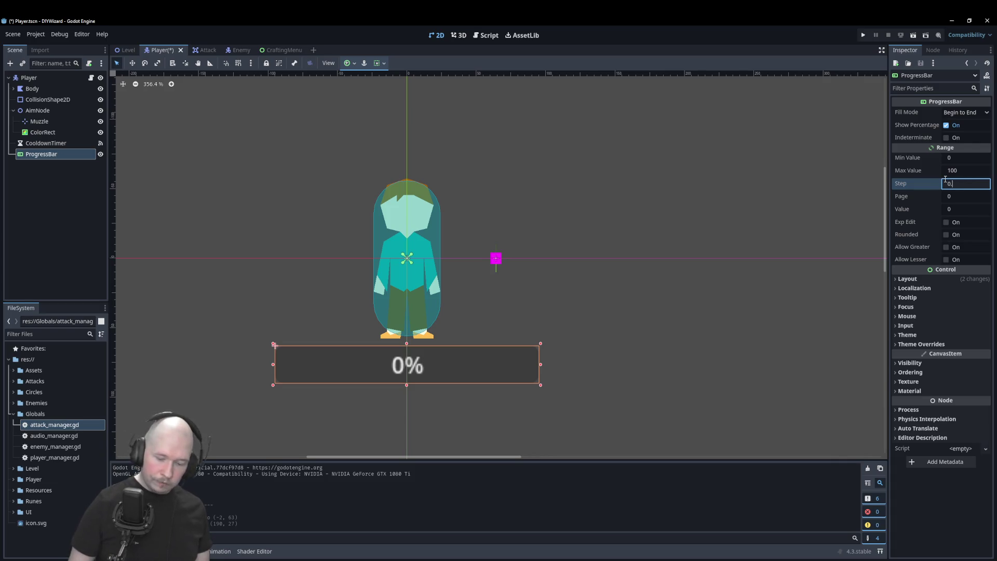
text(1)
key(Return)
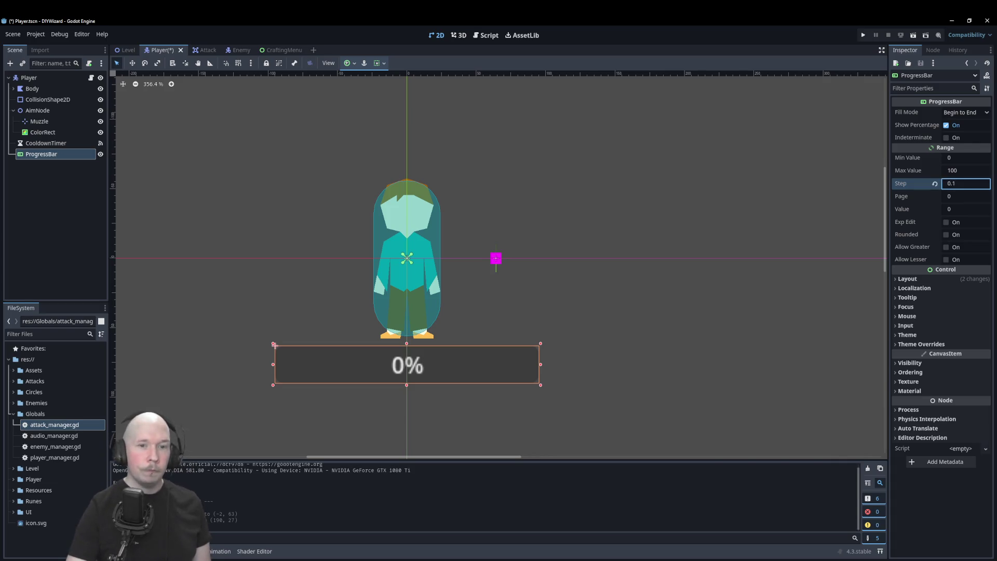
click(59, 78)
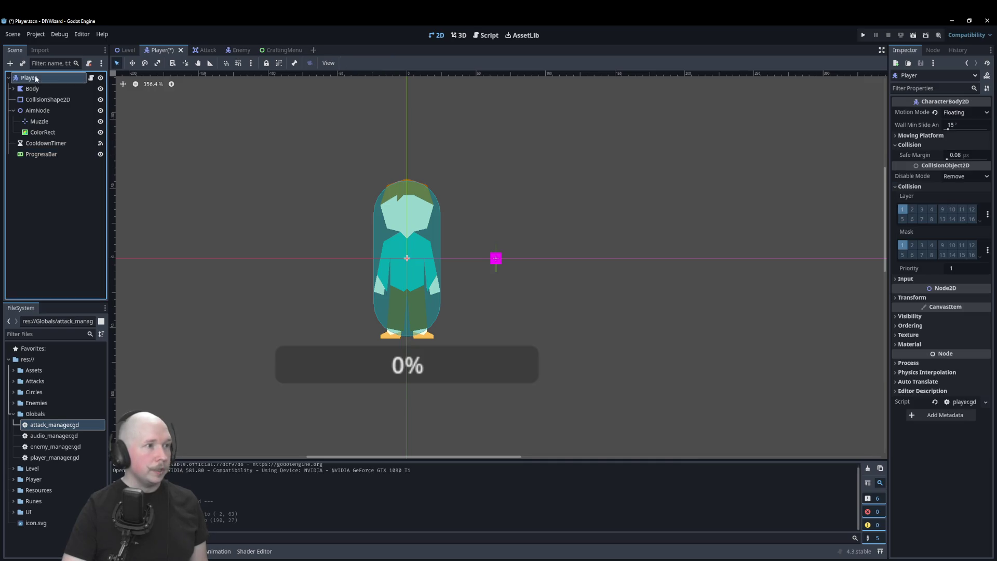
- Open player.gd, drag in a progress_bar reference, then delete that declaration
click(91, 78)
mouse_move(61, 155)
mouse_down()
mouse_move(312, 140)
mouse_move(314, 106)
mouse_move(314, 155)
mouse_move(332, 138)
mouse_move(346, 144)
mouse_up()
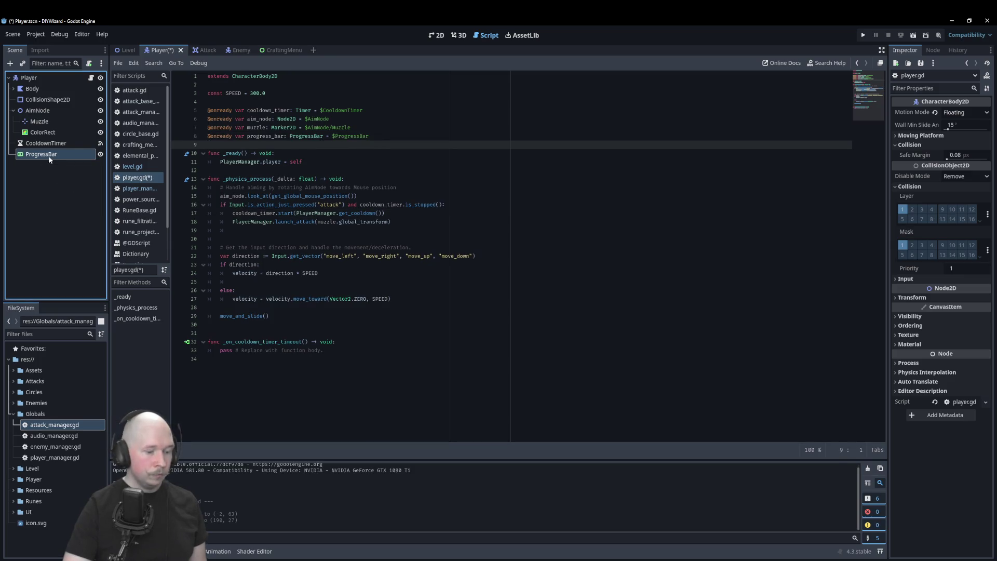
click(190, 135)
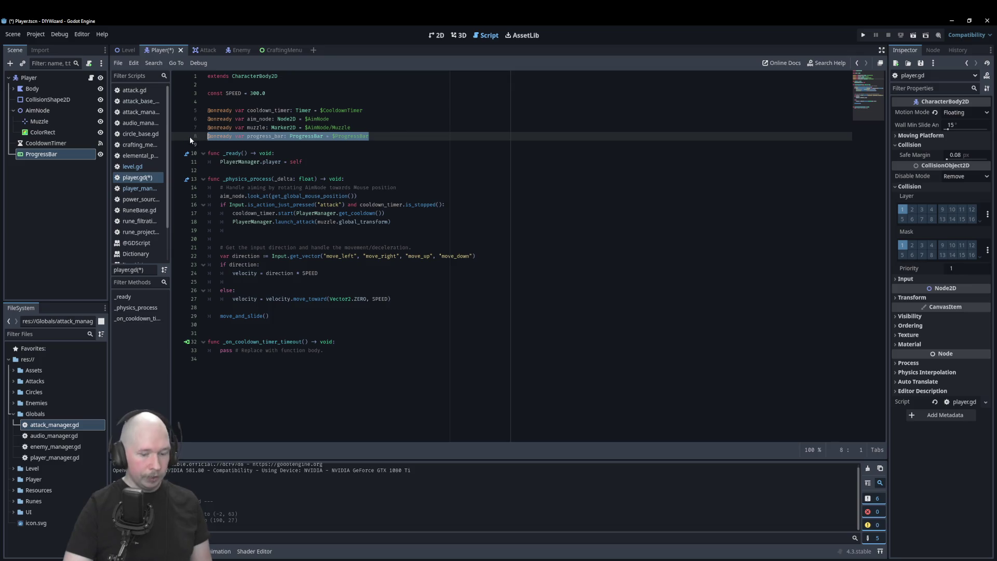
key(BackSpace)
click(46, 164)
click(46, 155)
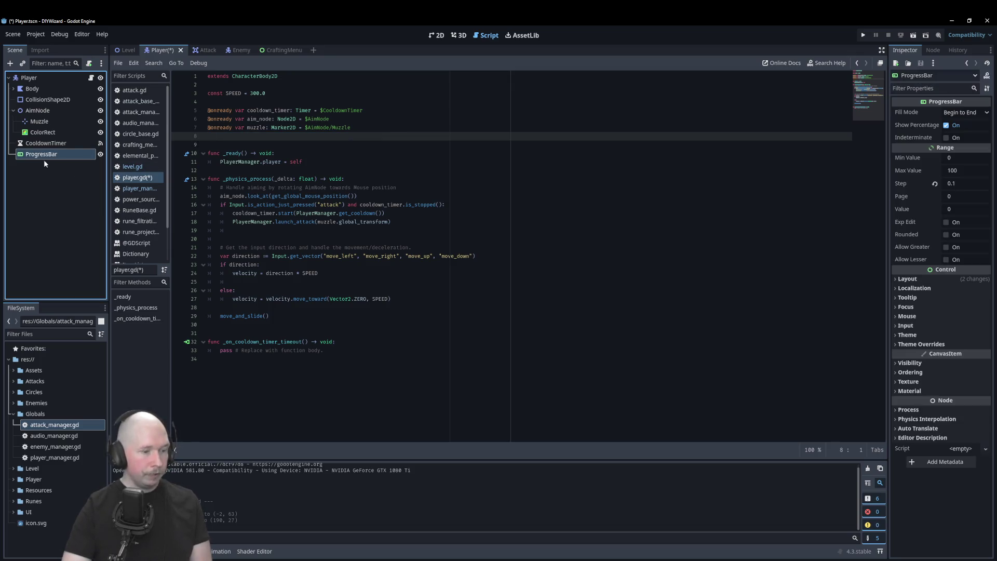
click(80, 153)
text(Bar)
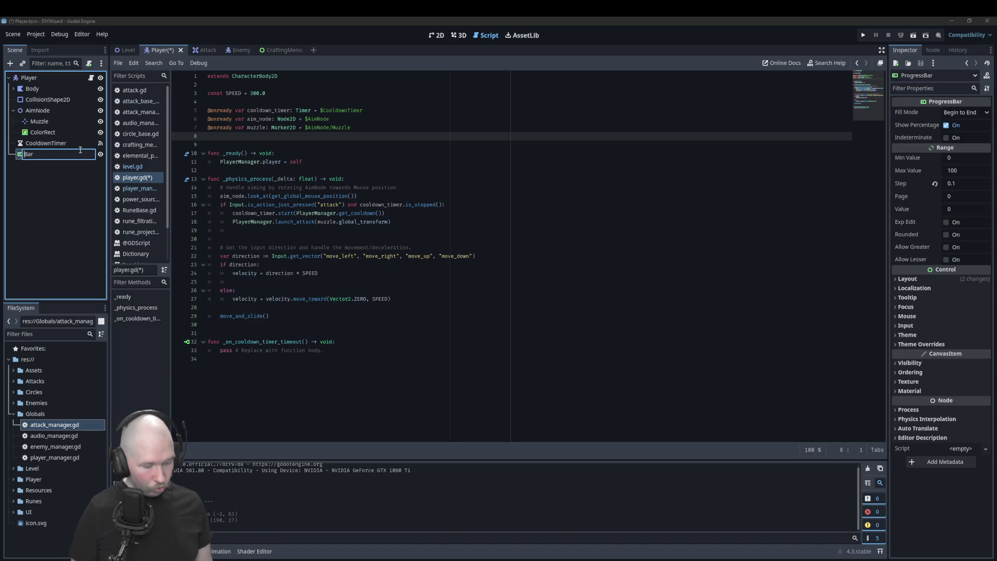
text(Cooldown)
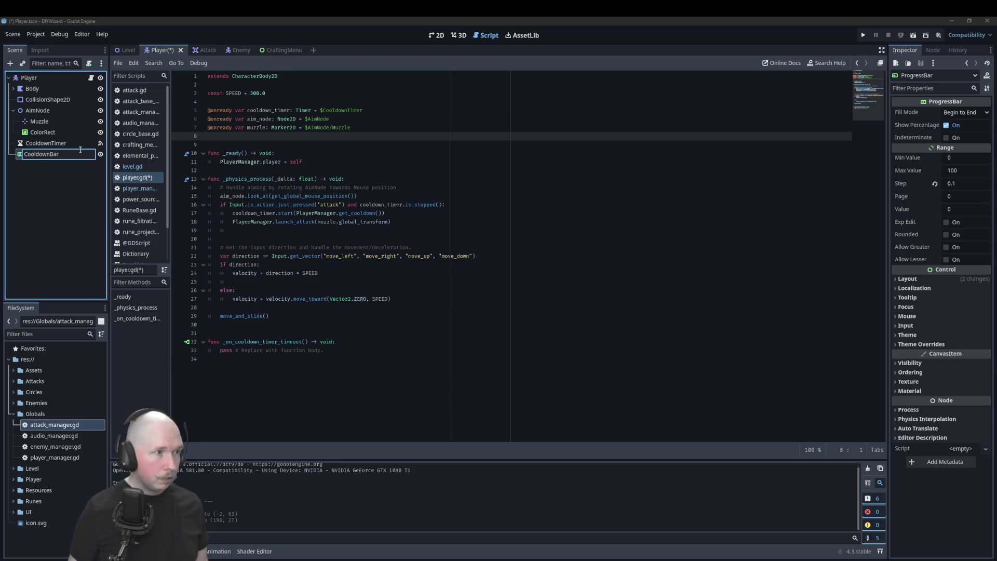
key(Return)
mouse_move(47, 154)
mouse_down()
mouse_move(410, 165)
mouse_move(205, 177)
mouse_move(355, 139)
mouse_up()
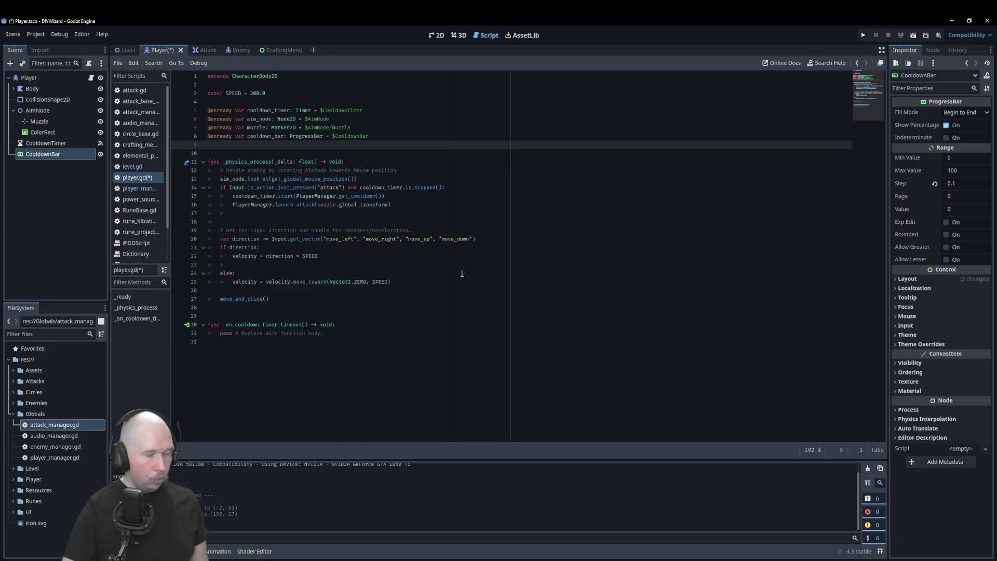
key(ctrl+z)
key(ctrl+z)
mouse_move(31, 155)
mouse_down()
mouse_move(314, 164)
mouse_move(335, 136)
mouse_up()
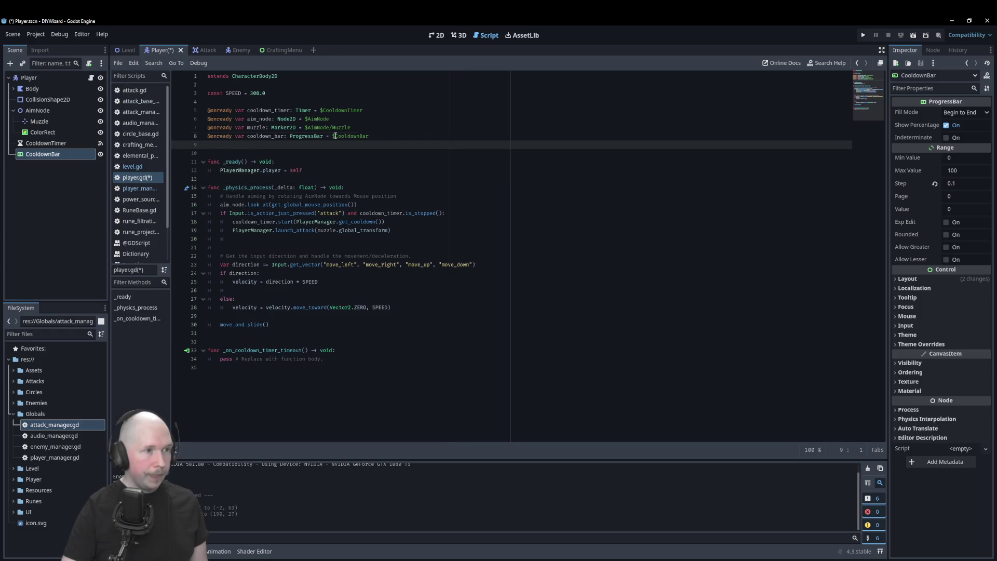
click(396, 327)
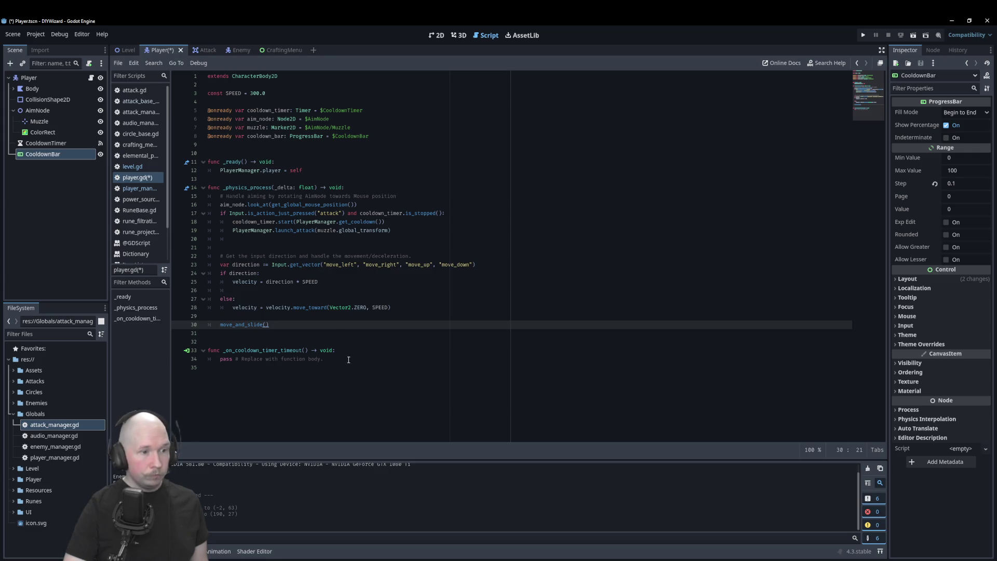
mouse_move(324, 359)
mouse_down()
mouse_move(199, 335)
mouse_move(208, 341)
mouse_up()
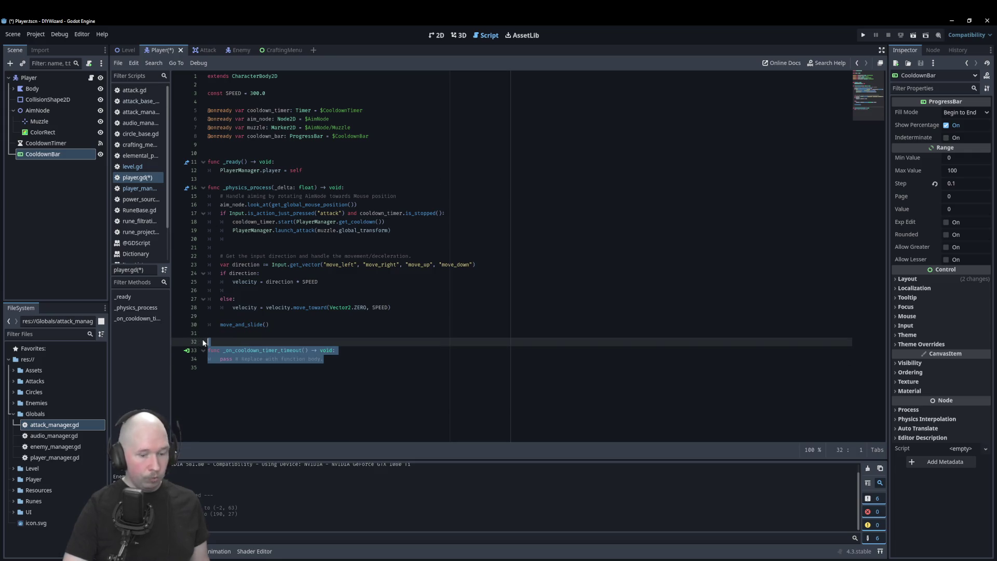
- Disconnect the CooldownTimer's timeout signal from the script in the Signals panel
click(41, 159)
click(60, 146)
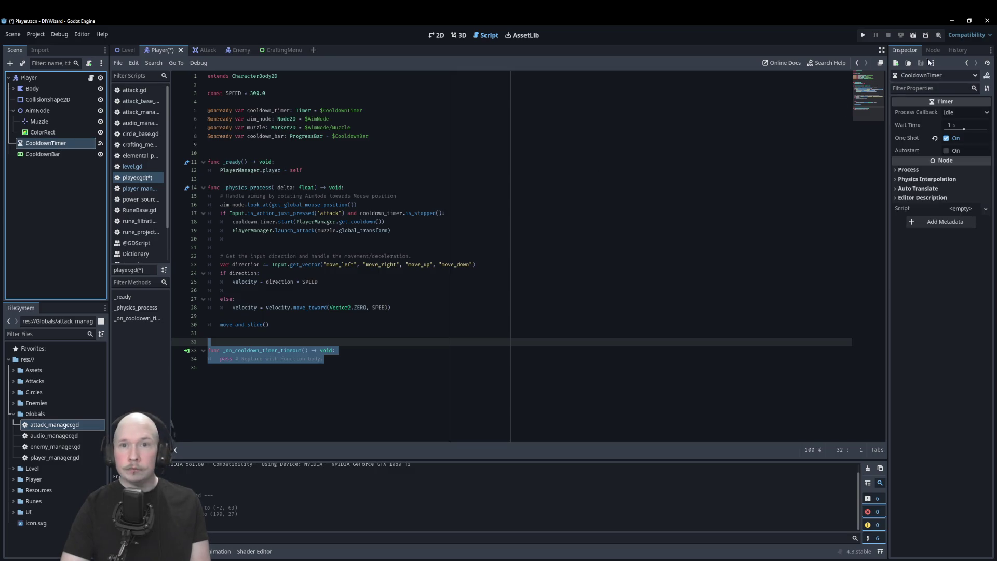
click(933, 50)
right_click(927, 114)
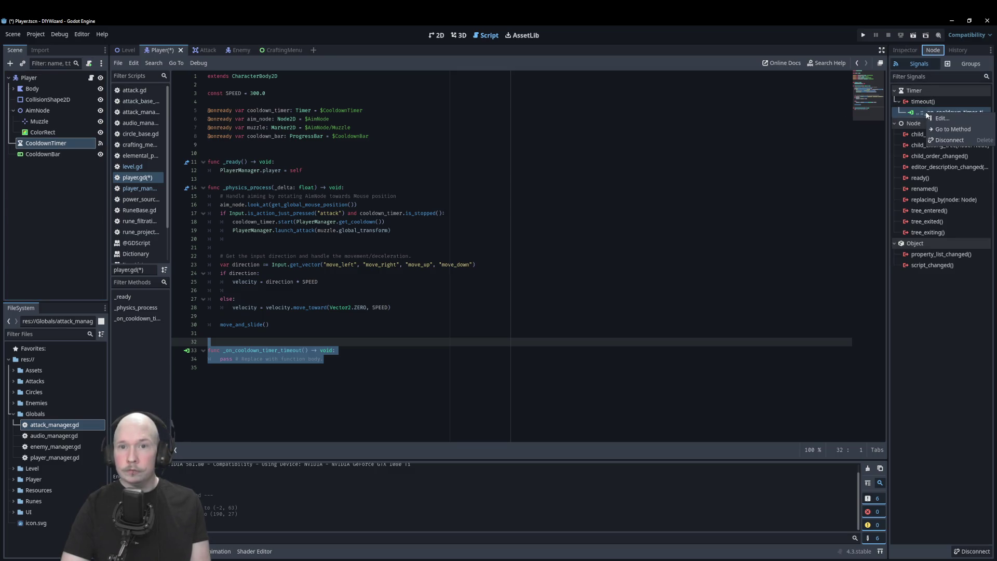
click(930, 144)
- Delete the _on_cooldown_timer_timeout function stub and its trailing empty line from player.gd
click(379, 349)
drag(327, 359, 208, 350)
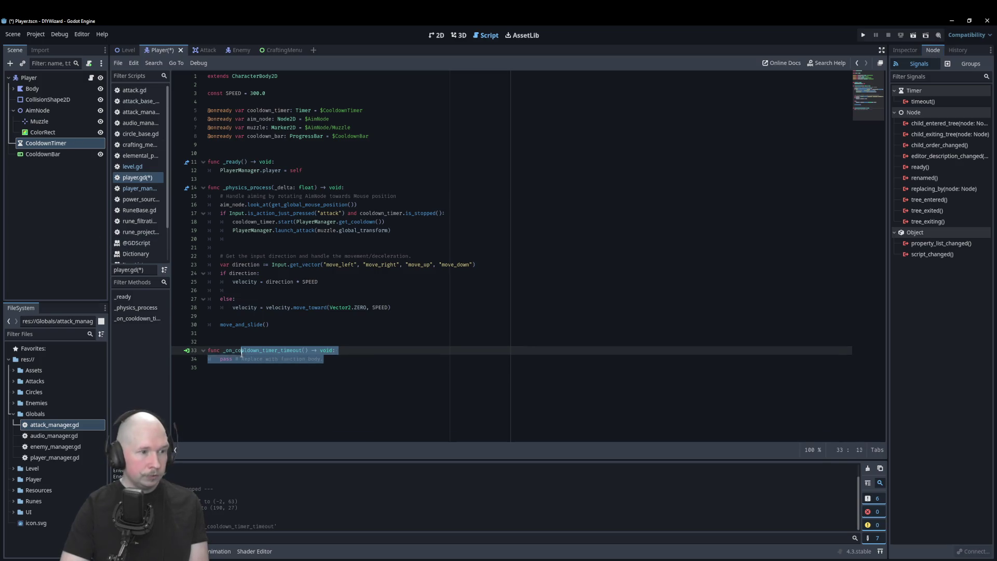
key(BackSpace)
key(BackSpace)
key(Delete)
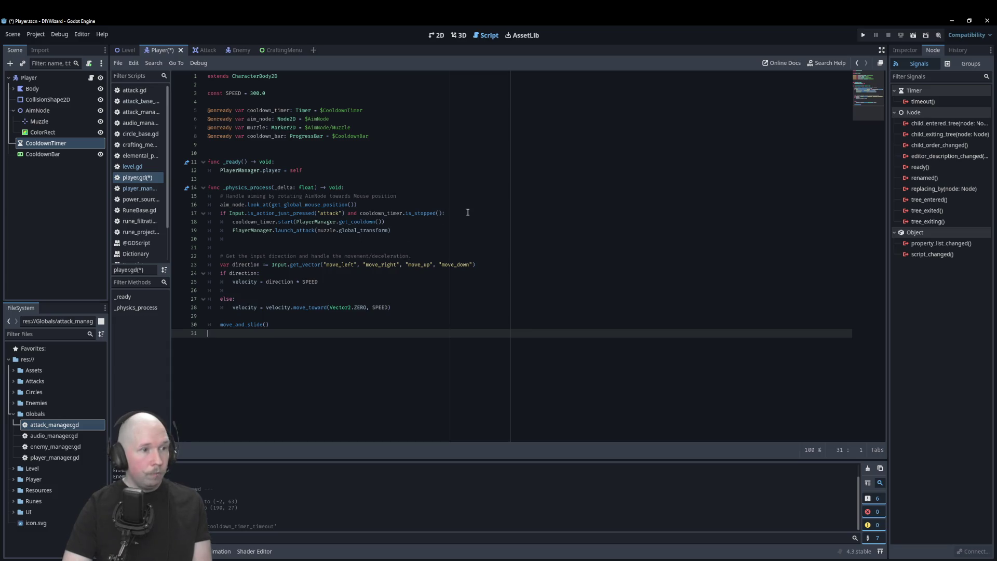
click(446, 246)
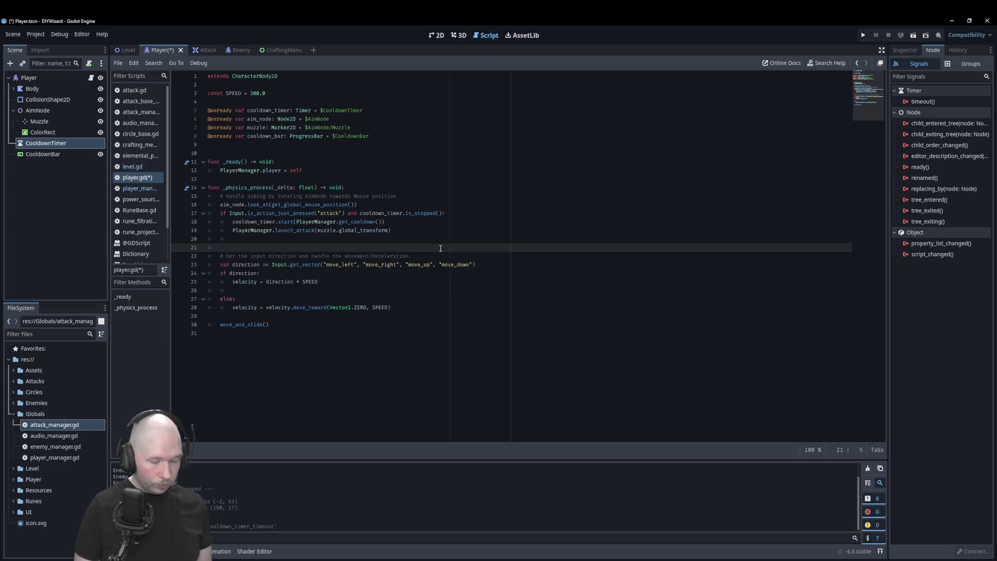
- Write cooldown_bar.value = cooldown_timer.time_left in _physics_process using autocomplete
text(col)
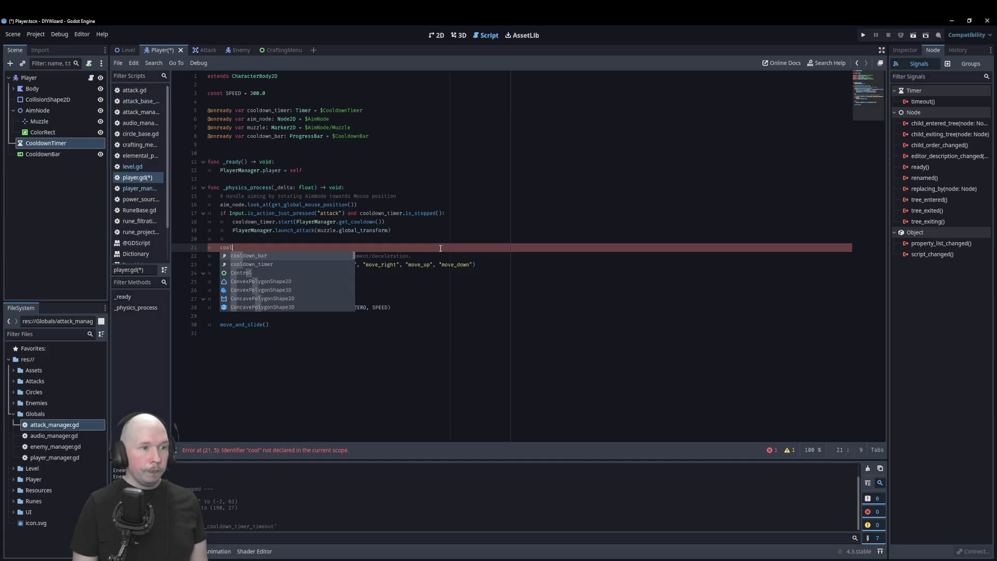
key(Return)
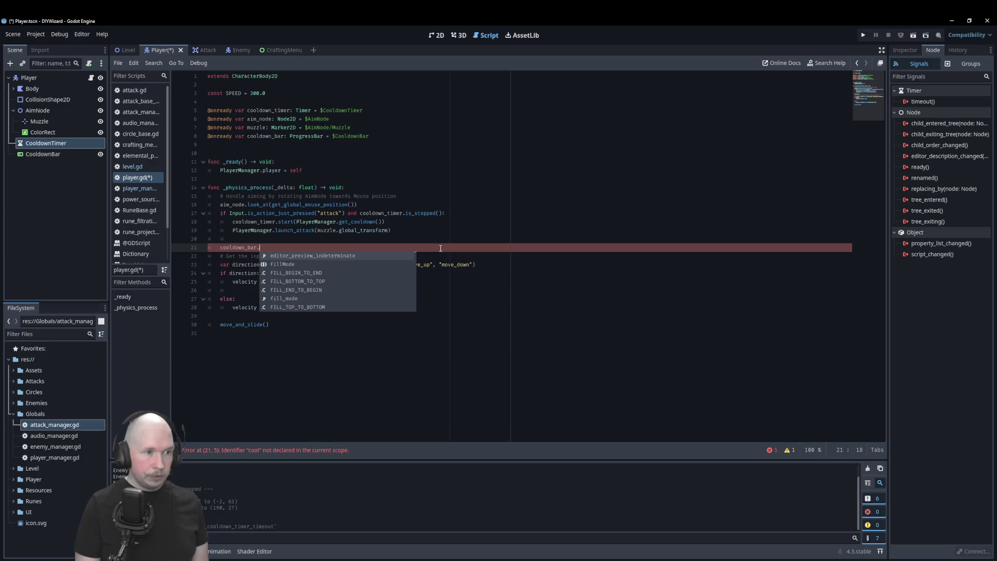
text(va)
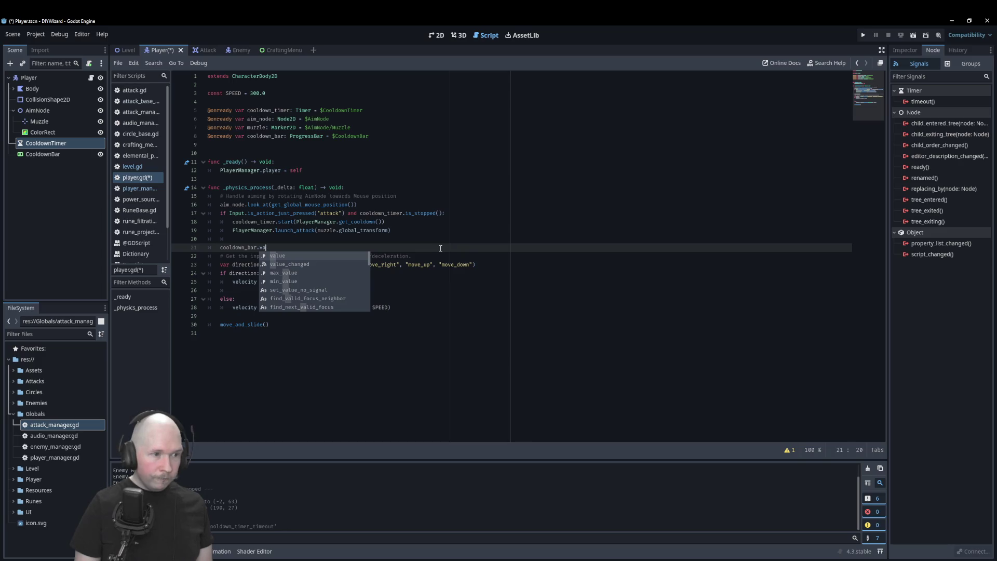
key(Return)
text(=)
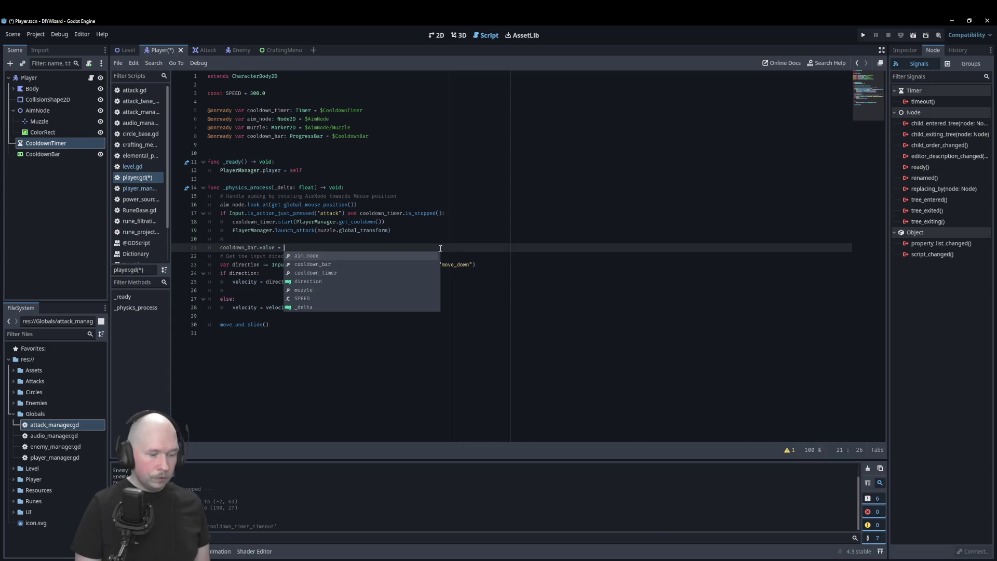
text( cool)
key(Down)
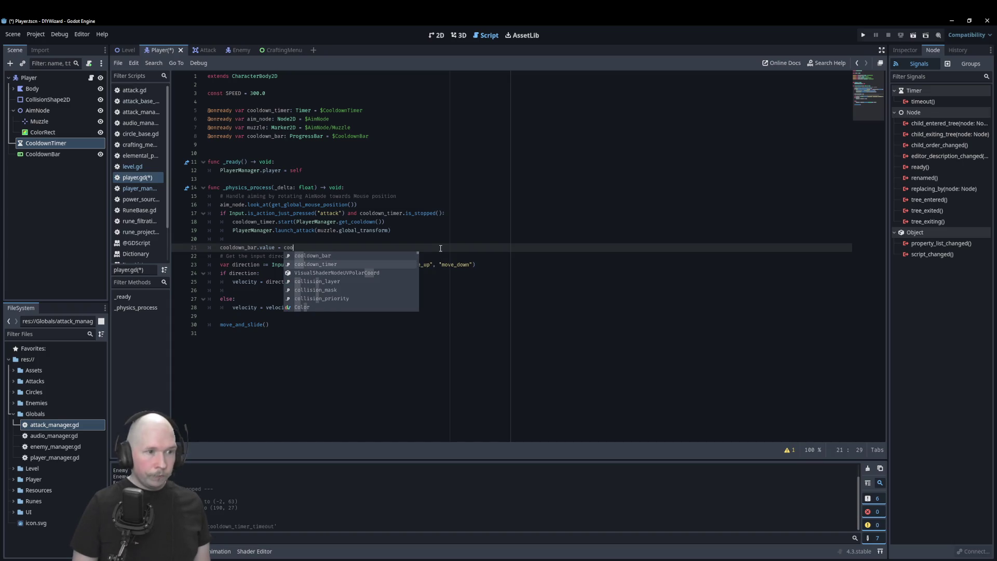
key(Return)
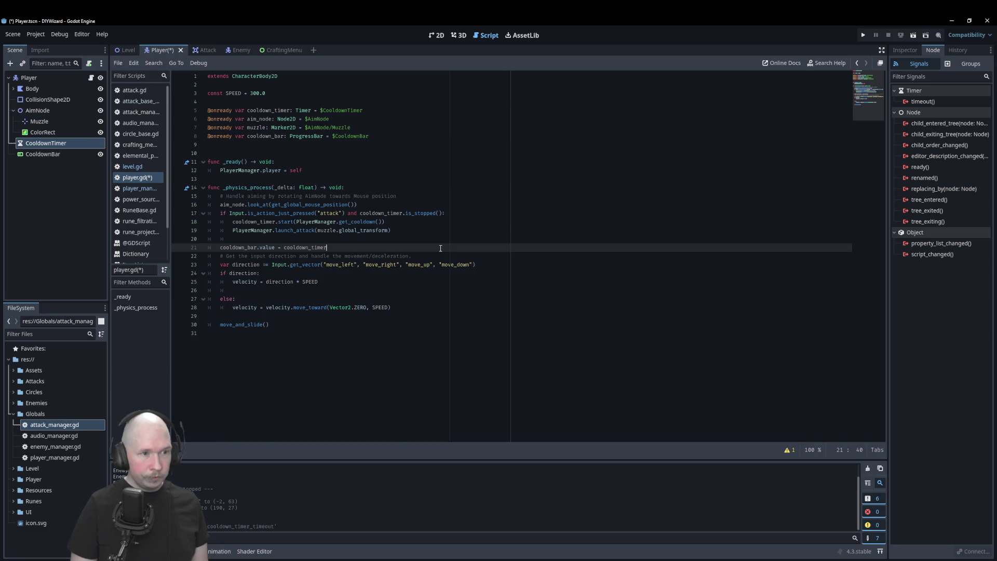
text(.)
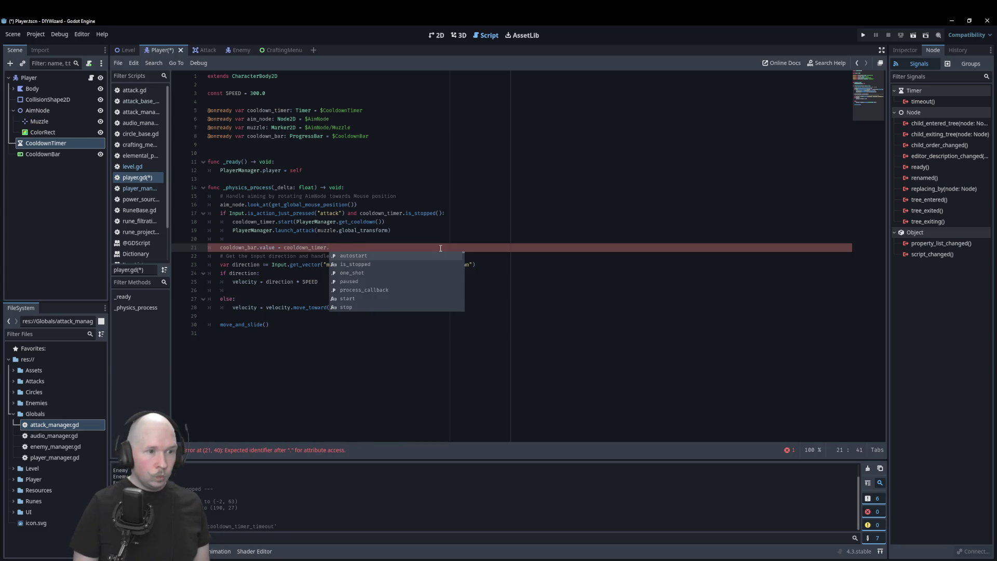
key(Down)
key(Down)
key(Down)
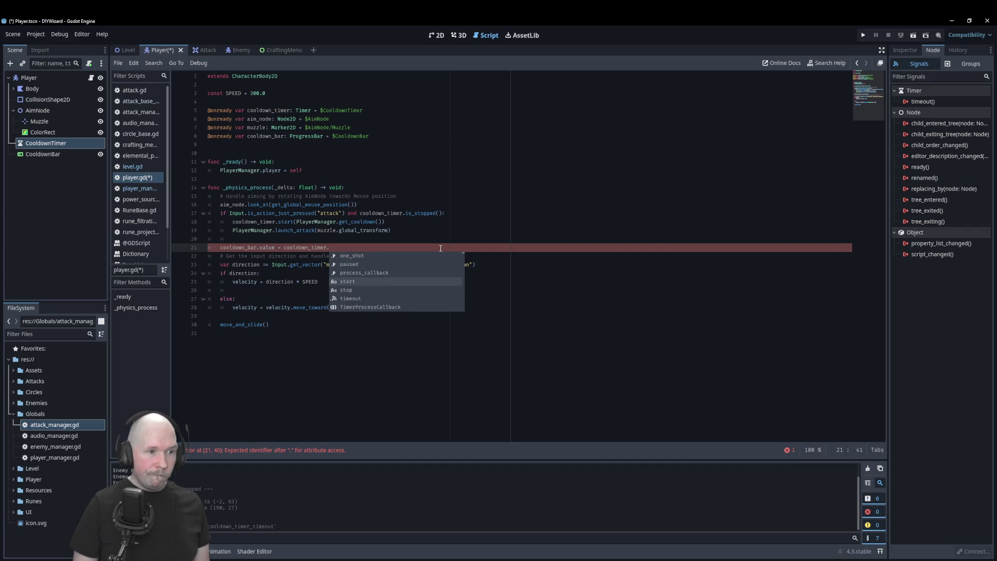
key(Down)
key(Down)
key(Down)
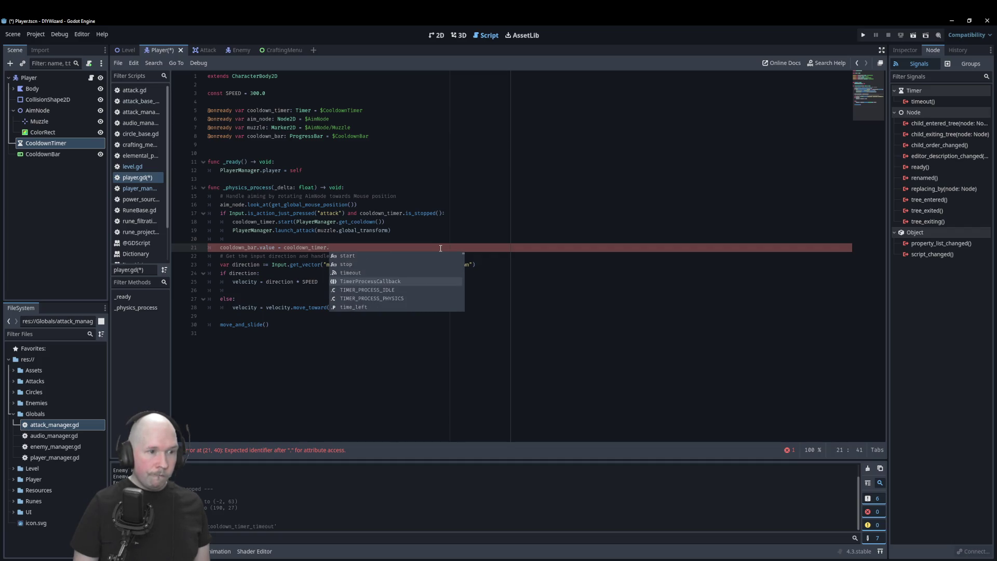
text(time_left)
key(Return)
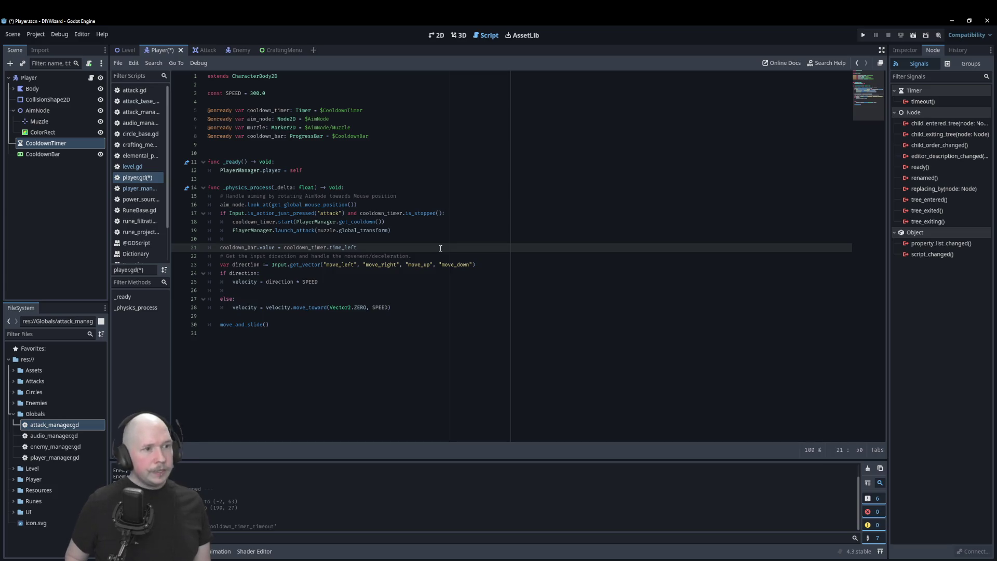
- Add cooldown_bar.max_value = PlayerManager.get_cooldown() on the line above and save player.gd
key(Up)
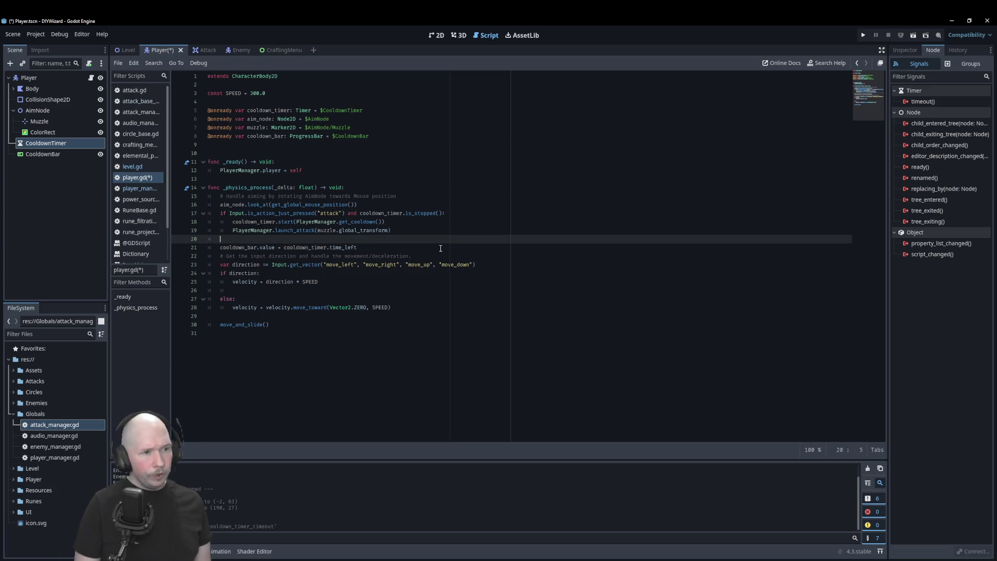
text(cool)
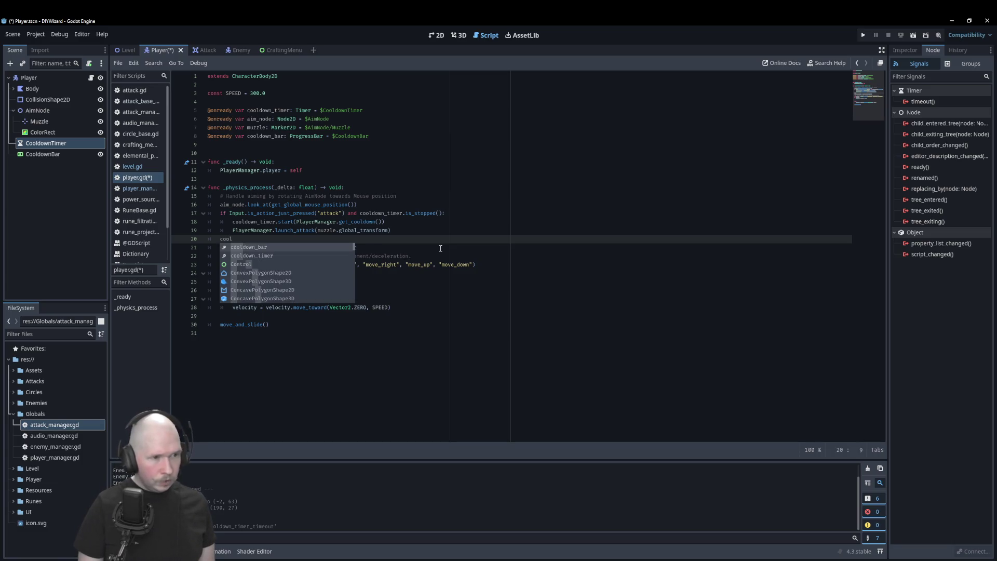
key(Return)
text(.)
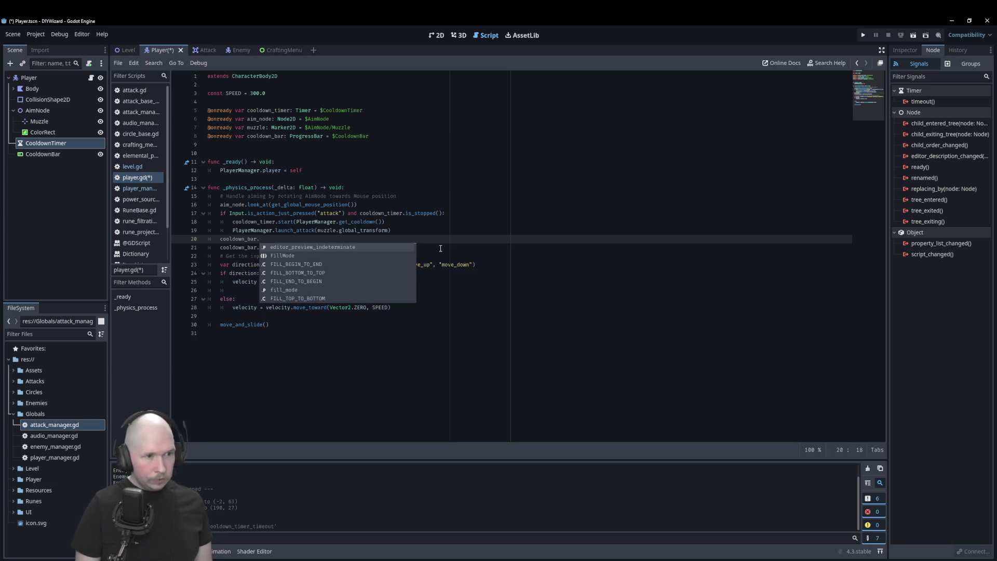
text(va)
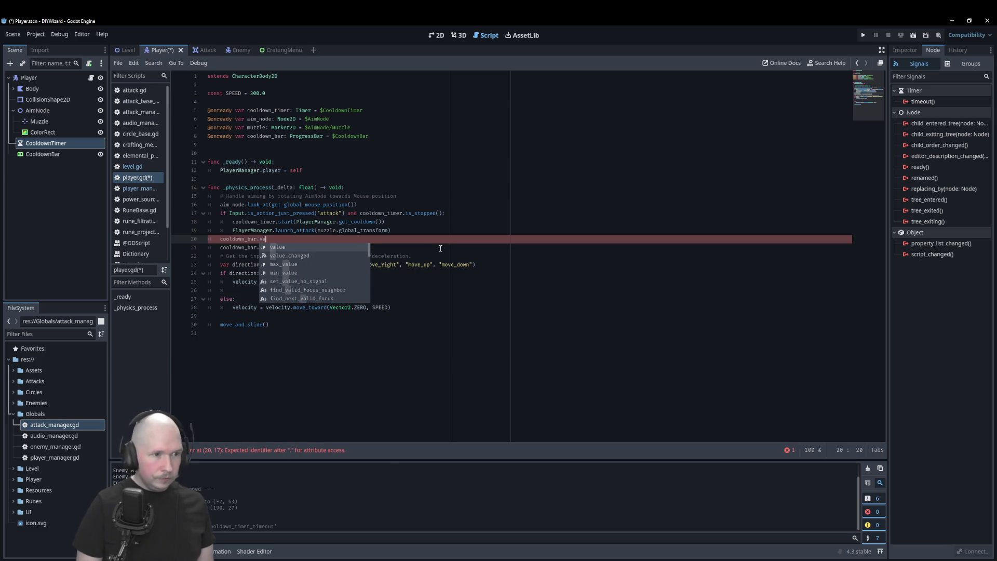
key(Down)
key(Down)
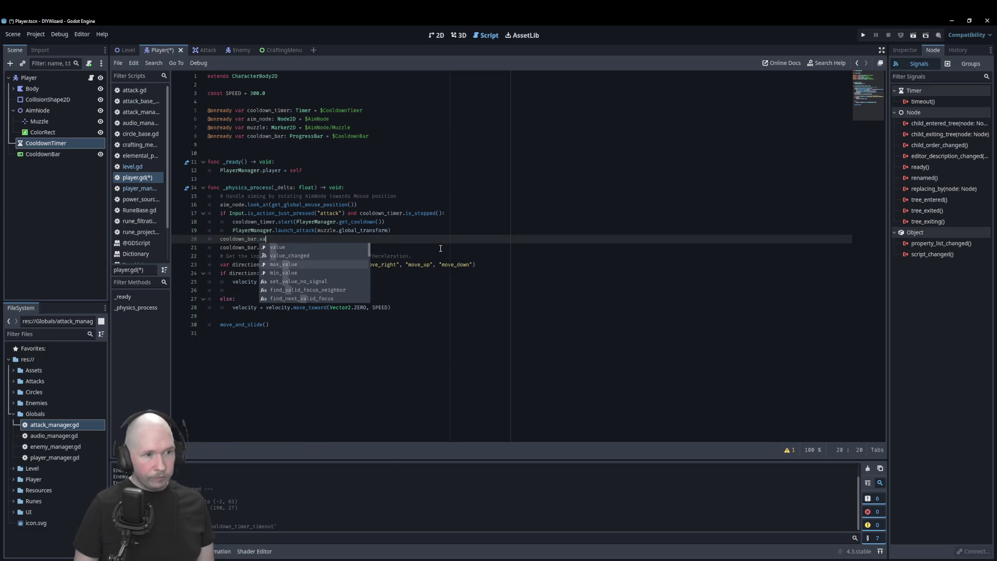
key(Return)
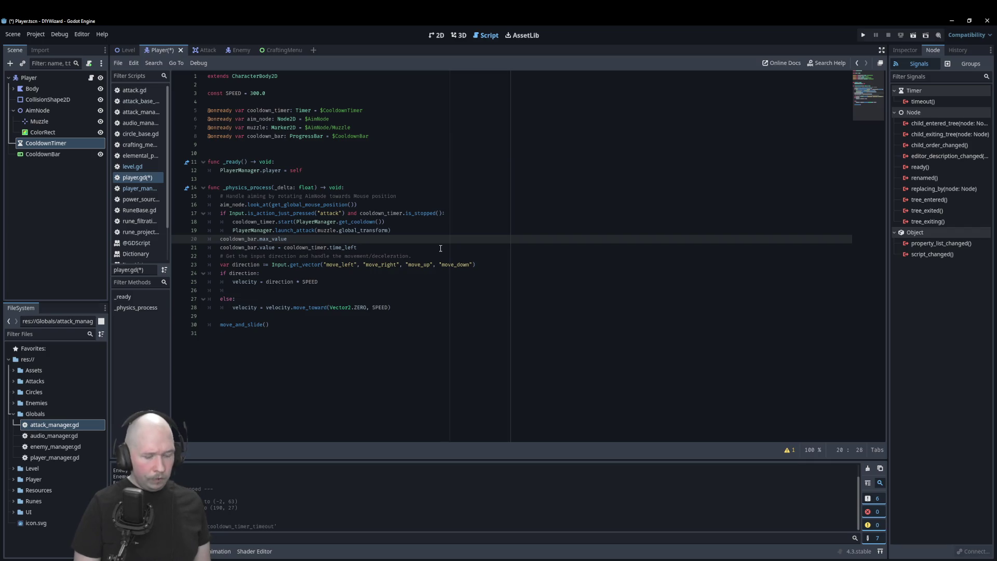
text(=)
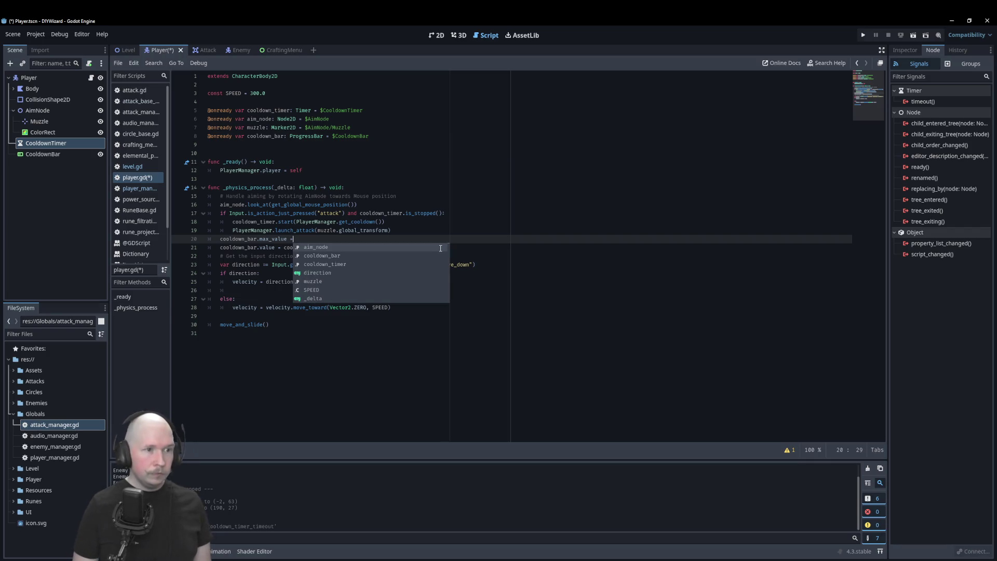
text( Pl)
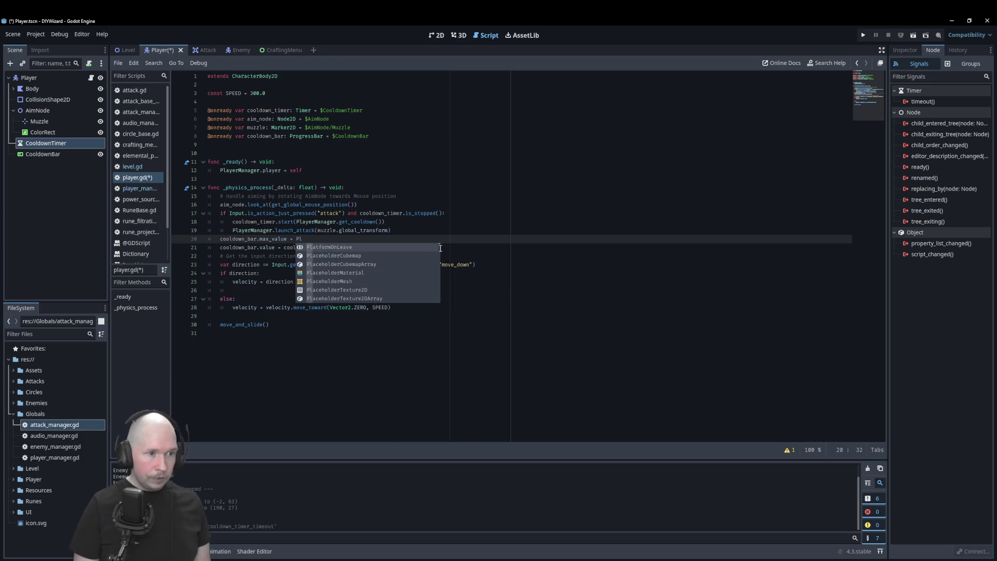
text(ayerManager.)
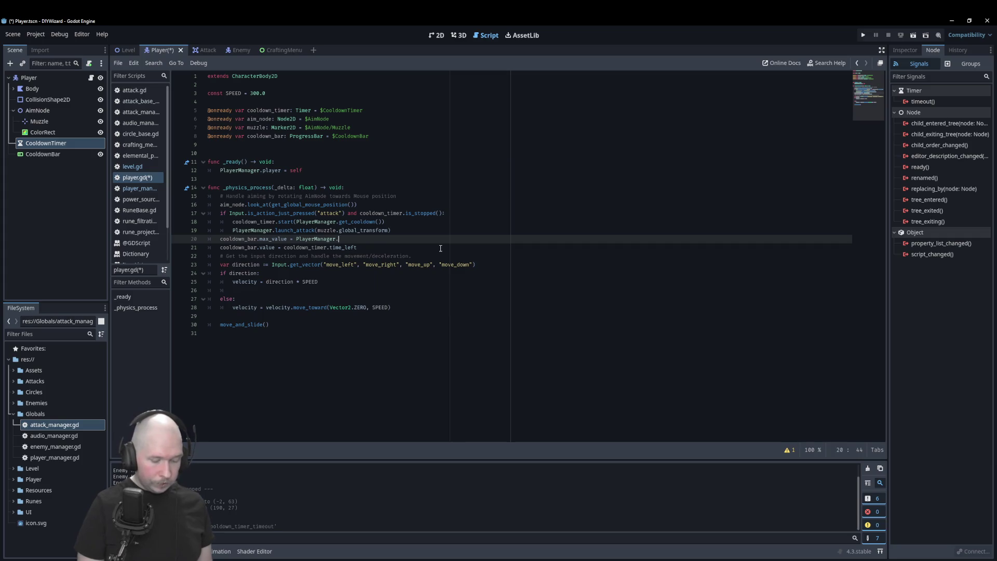
text(get)
key(Return)
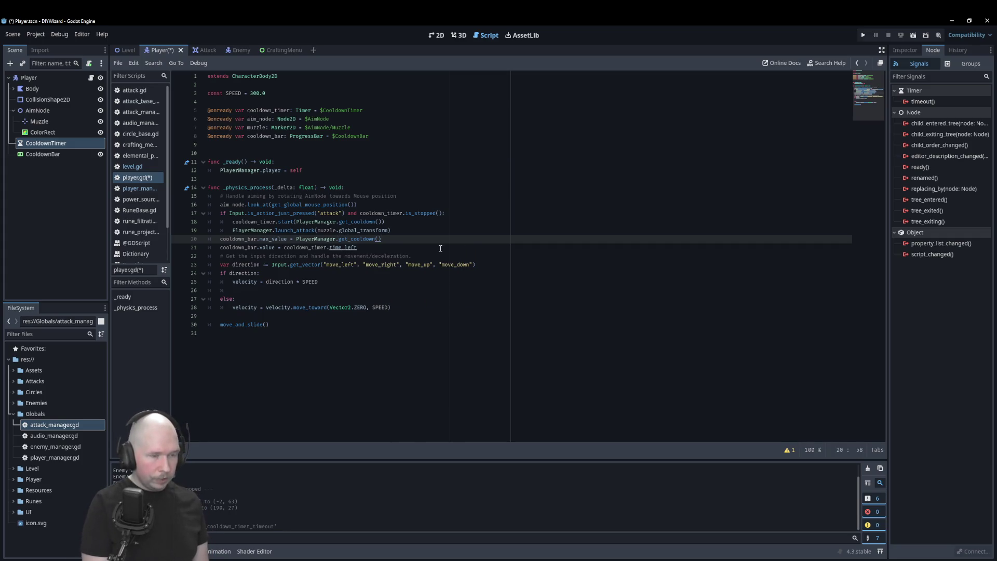
key(ctrl+s)
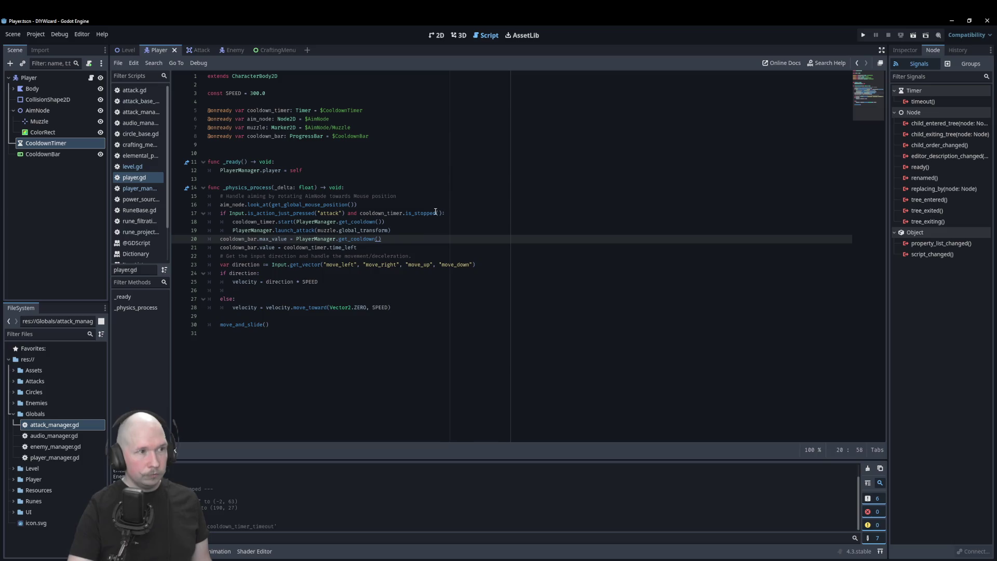
- Run the game from the Level scene, equip Power_100 then Power_150 to watch the cooldown bar, and close it
click(126, 49)
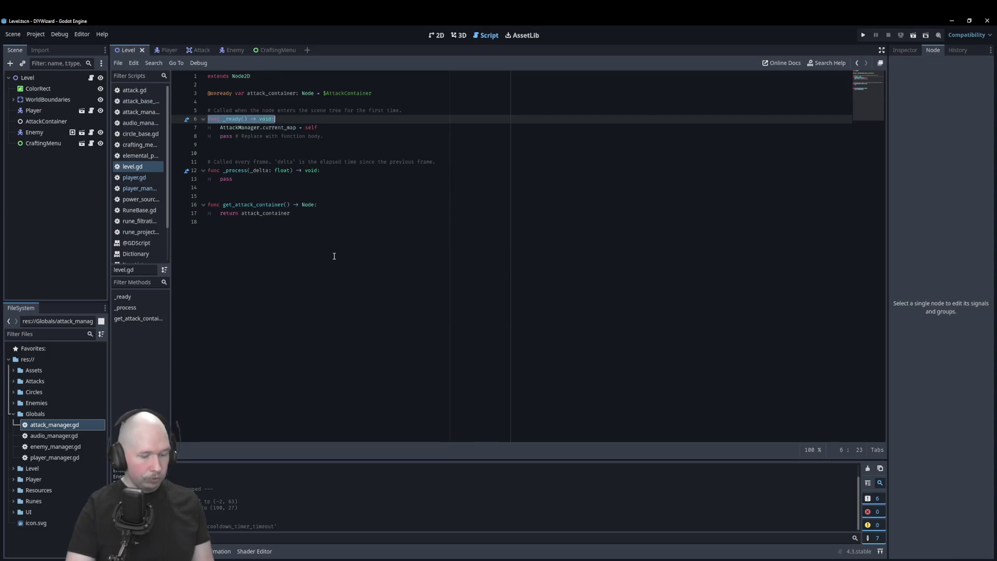
key(F5)
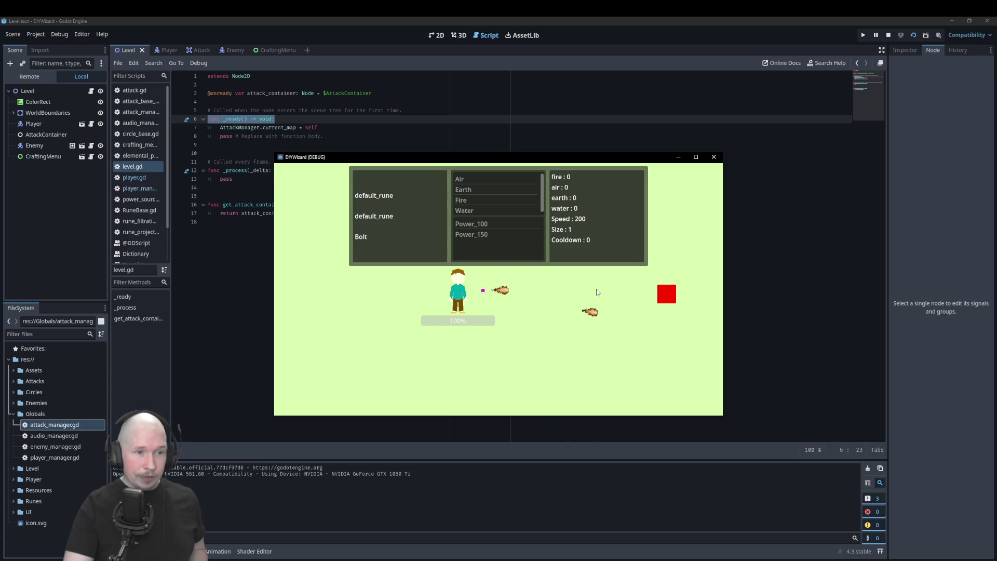
click(471, 224)
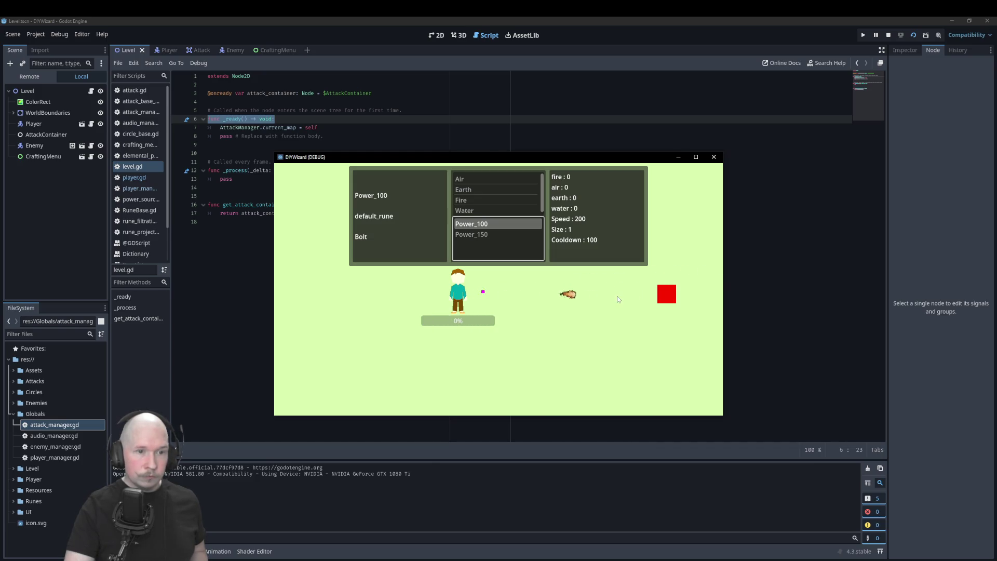
click(481, 235)
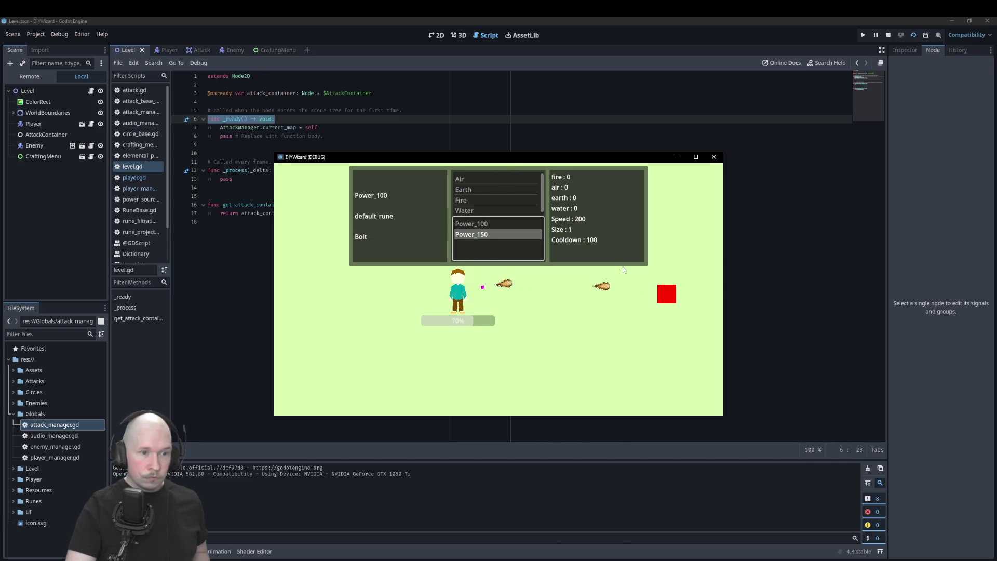
click(716, 159)
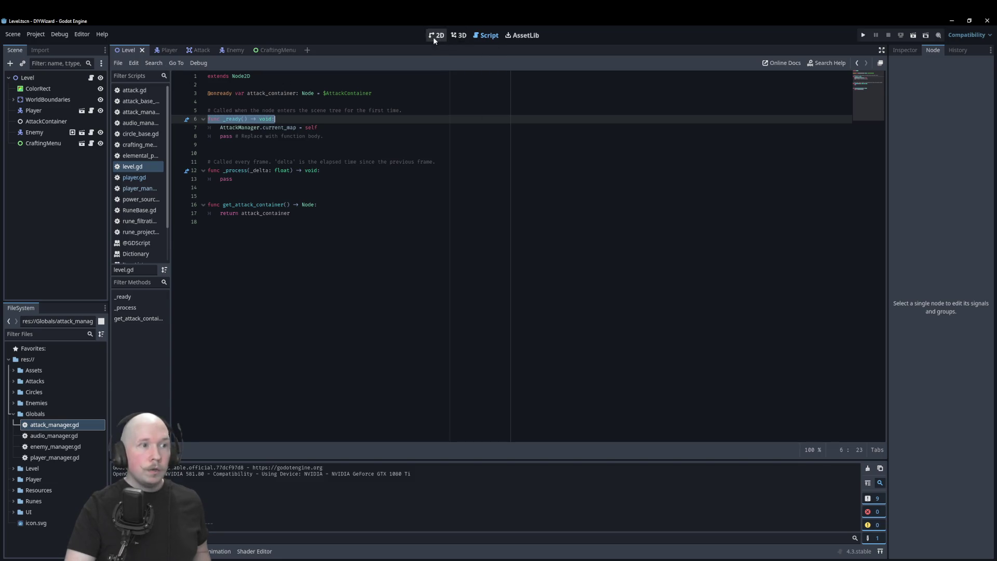
- Open the ProgressBar class docs from line 8 of player.gd, read through them, then close the docs
click(167, 51)
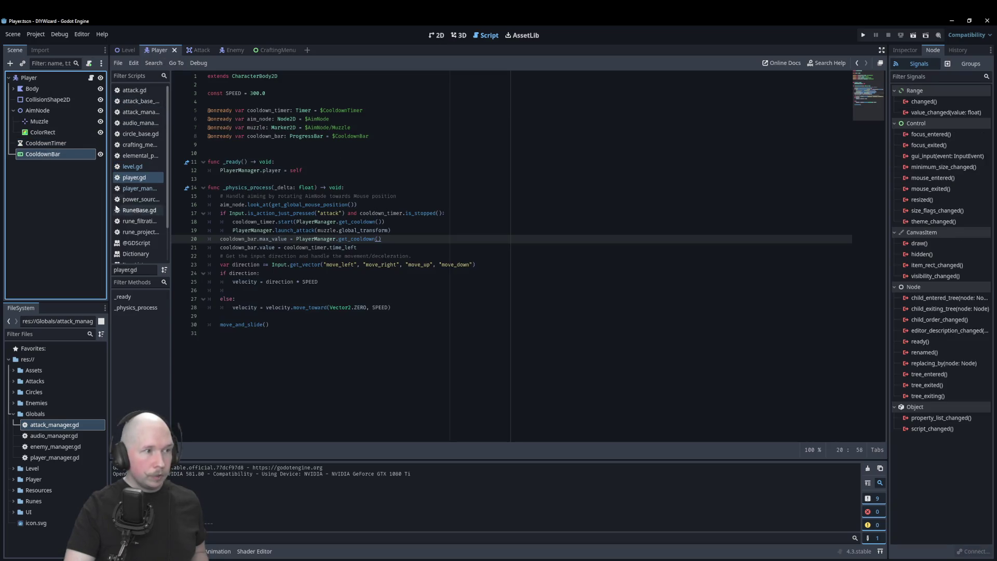
click(352, 144)
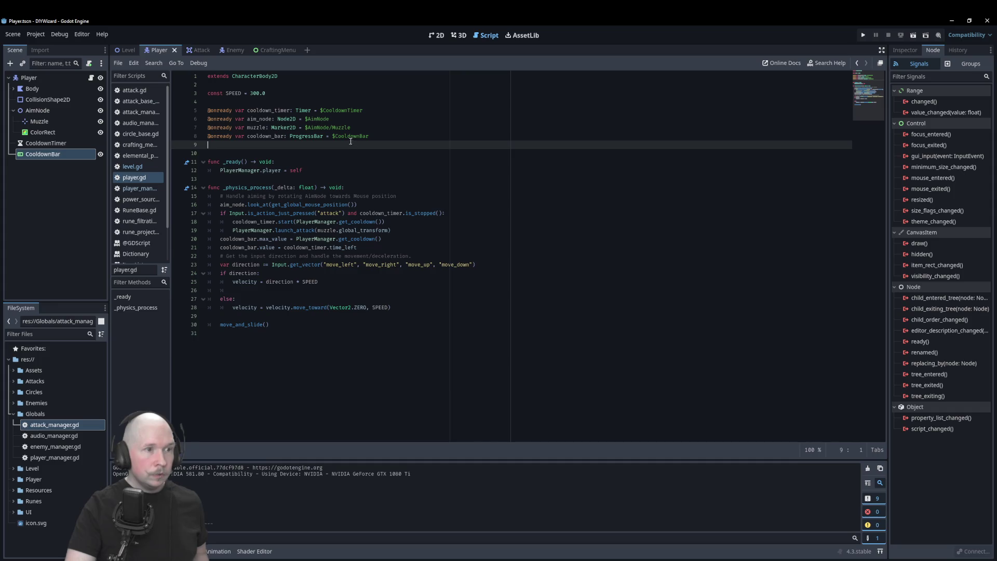
ctrl+click(307, 137)
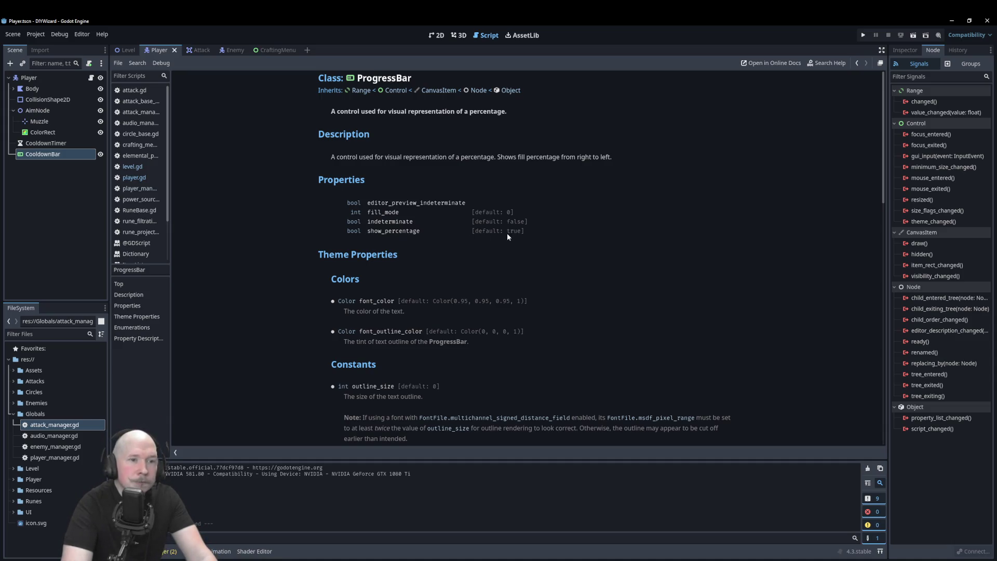
scroll(508, 235, down, 5)
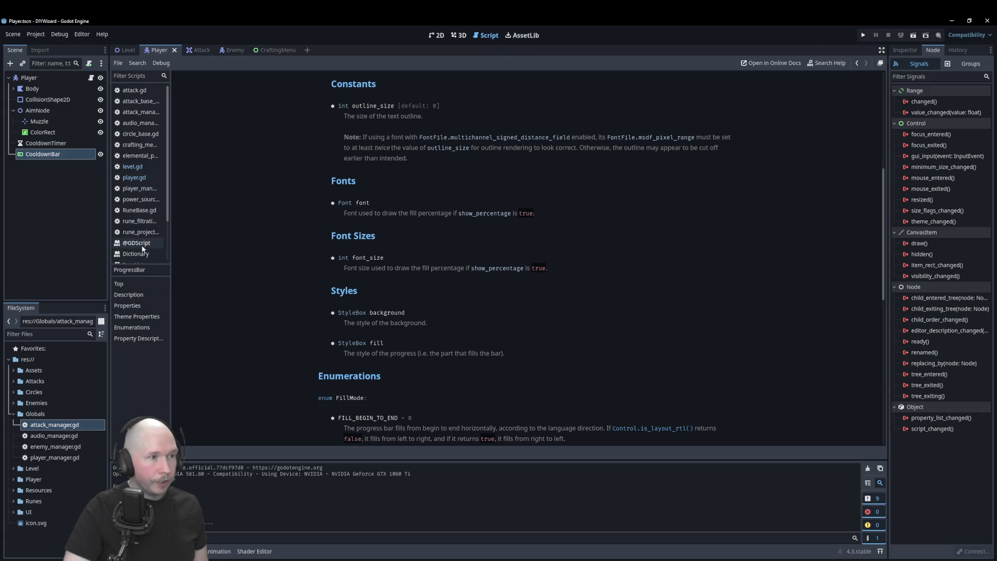
scroll(138, 244, down, 2)
right_click(151, 223)
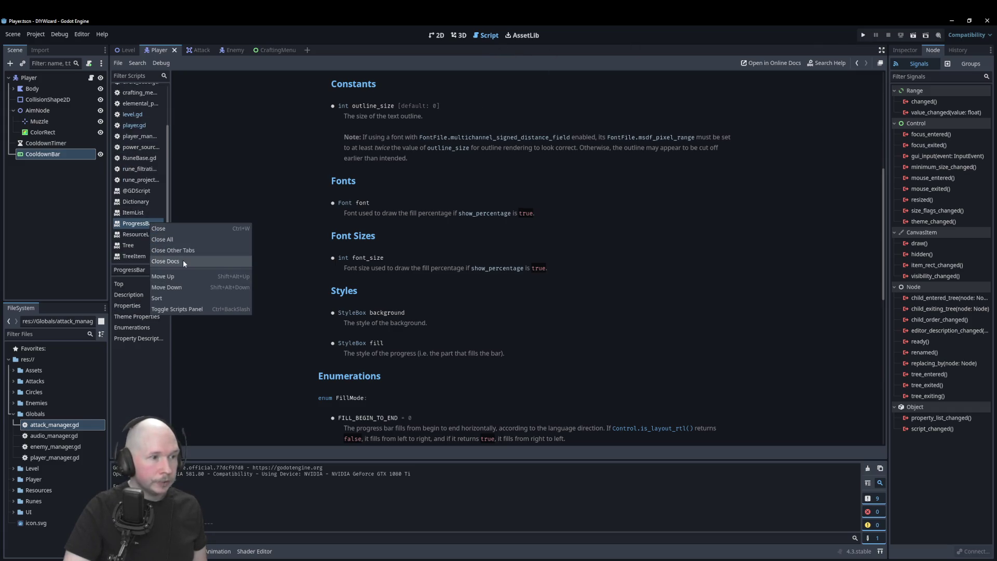
click(182, 228)
scroll(140, 192, up, 2)
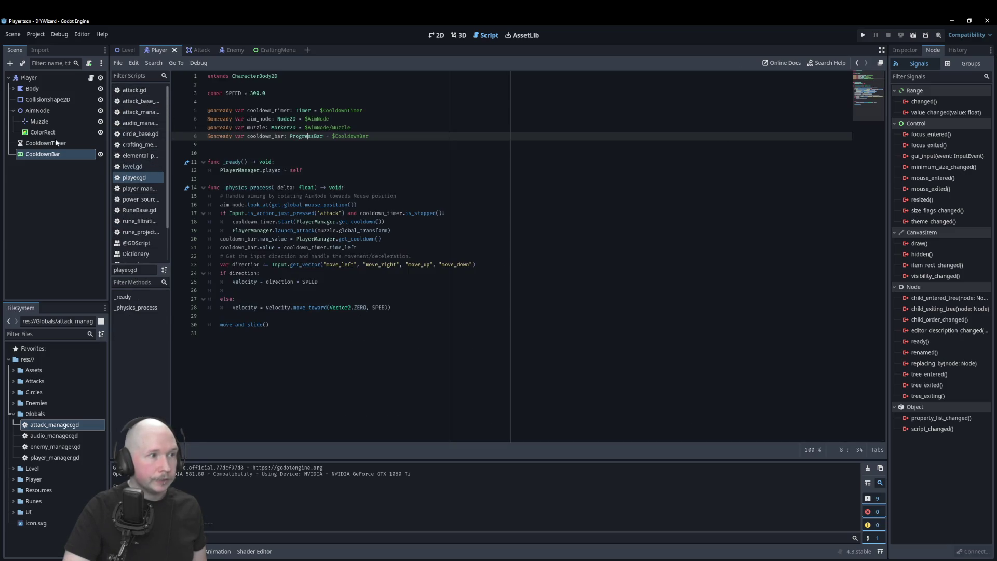
click(382, 244)
- Add a Label node as a child of CooldownBar
click(47, 179)
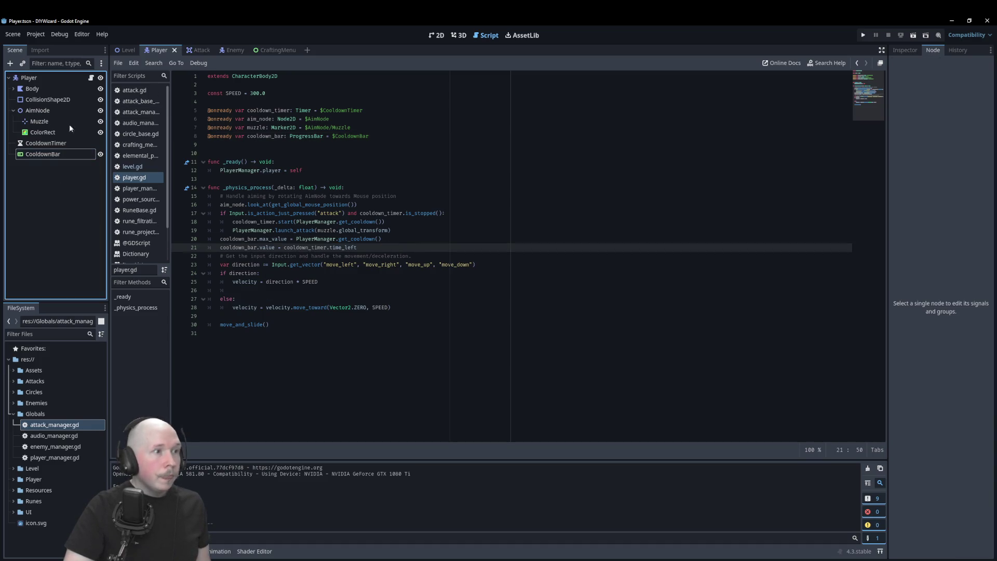
click(54, 156)
right_click(54, 157)
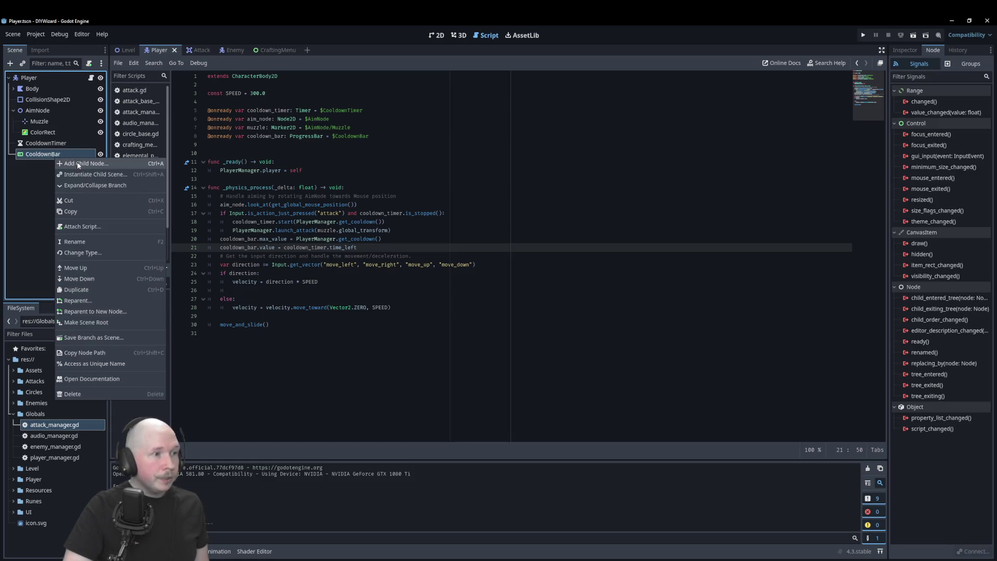
click(78, 163)
text(progr)
key(BackSpace)
key(BackSpace)
key(BackSpace)
text(label)
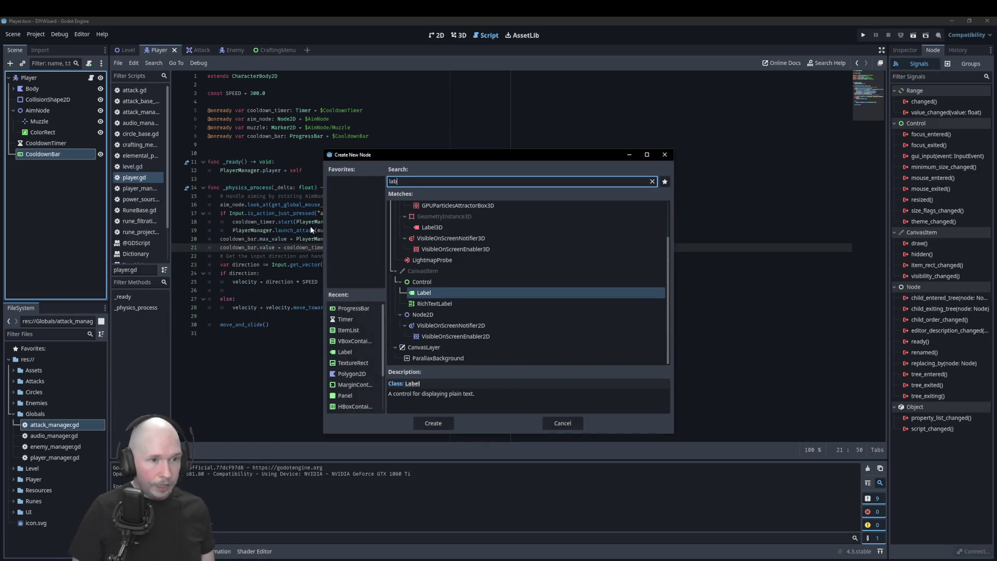
key(Return)
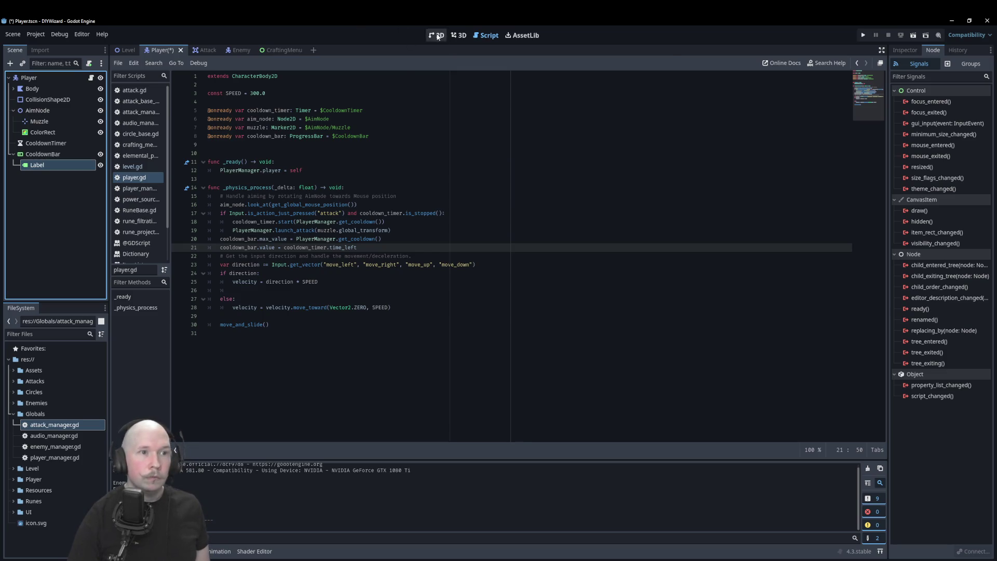
- In the 2D view, stretch the Label across the bar's centre over the 0% text
click(438, 35)
scroll(337, 372, up, 4)
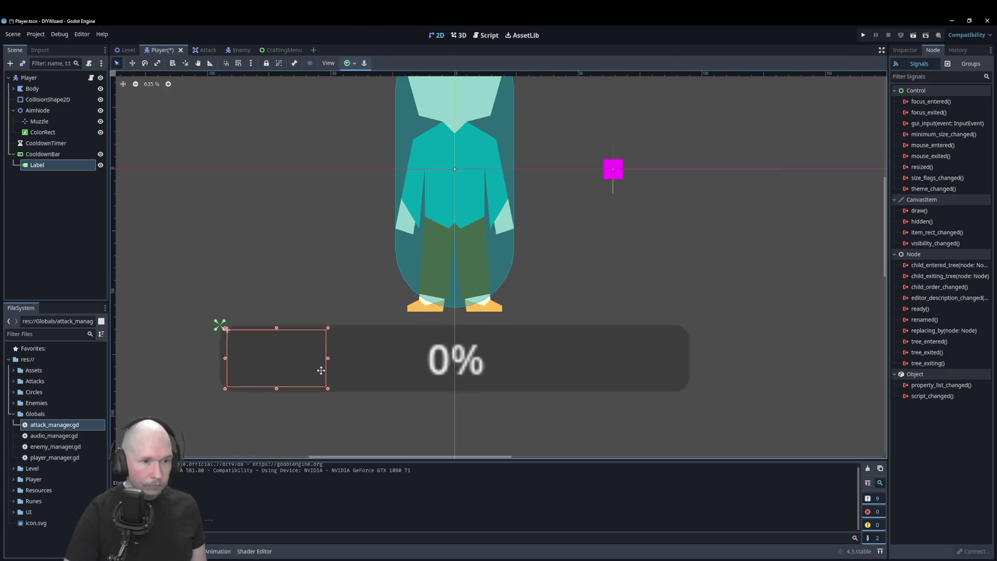
mouse_move(321, 371)
mouse_down()
mouse_move(499, 371)
mouse_move(511, 361)
mouse_move(677, 351)
mouse_up()
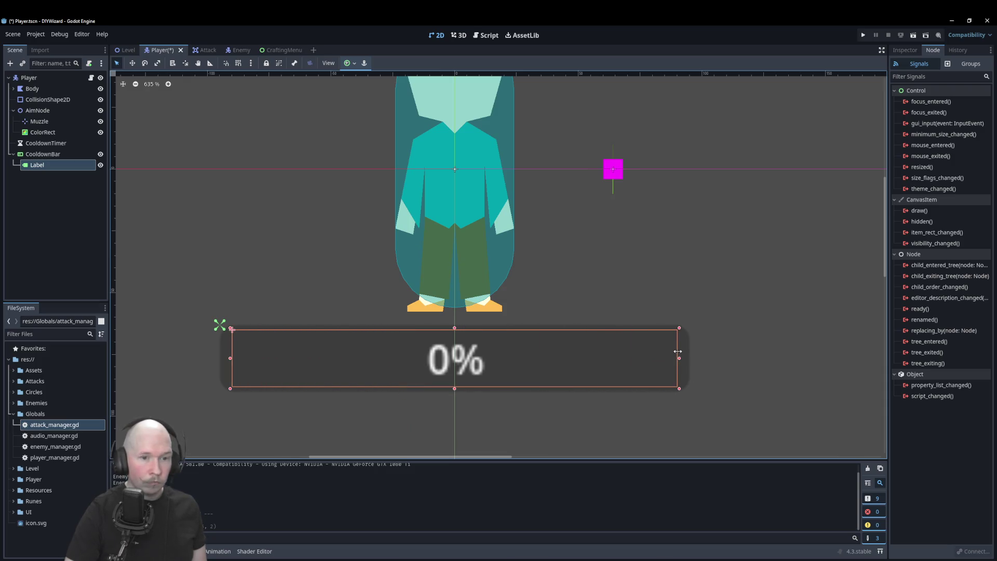
click(62, 155)
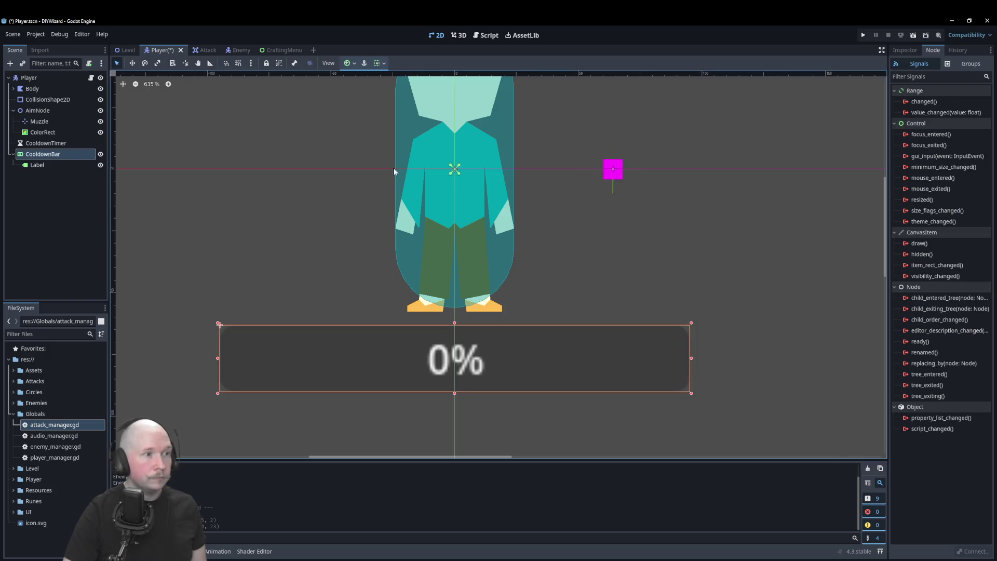
- Uncheck CooldownBar's Show Percentage, rename its Label to CooldownBarLabel, and save the Player scene
click(906, 51)
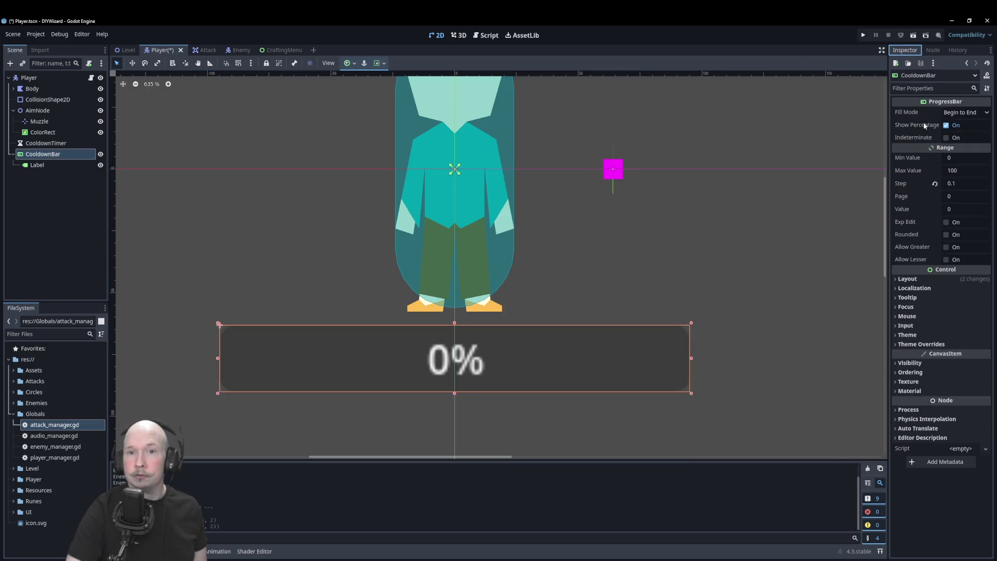
click(947, 125)
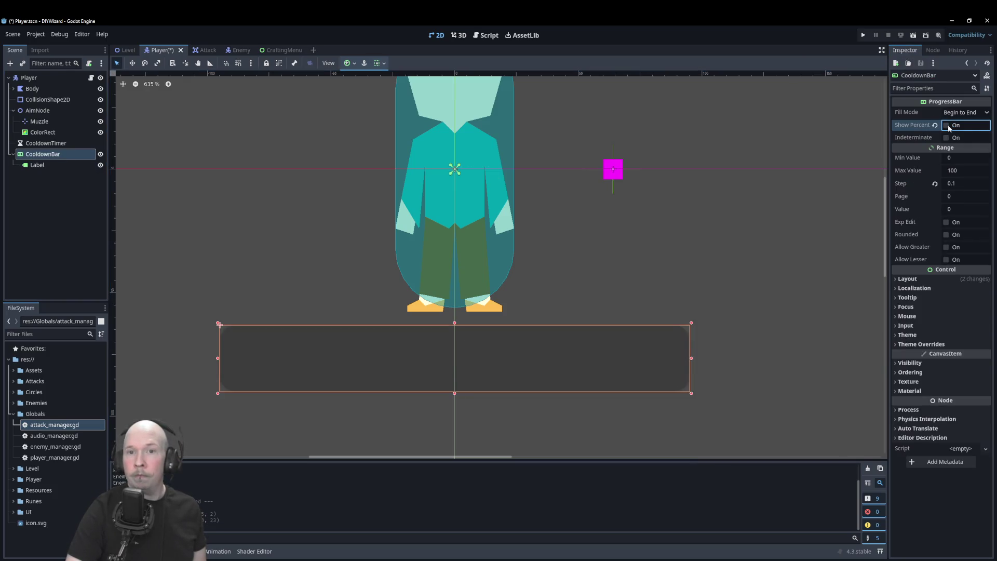
click(39, 165)
key(F2)
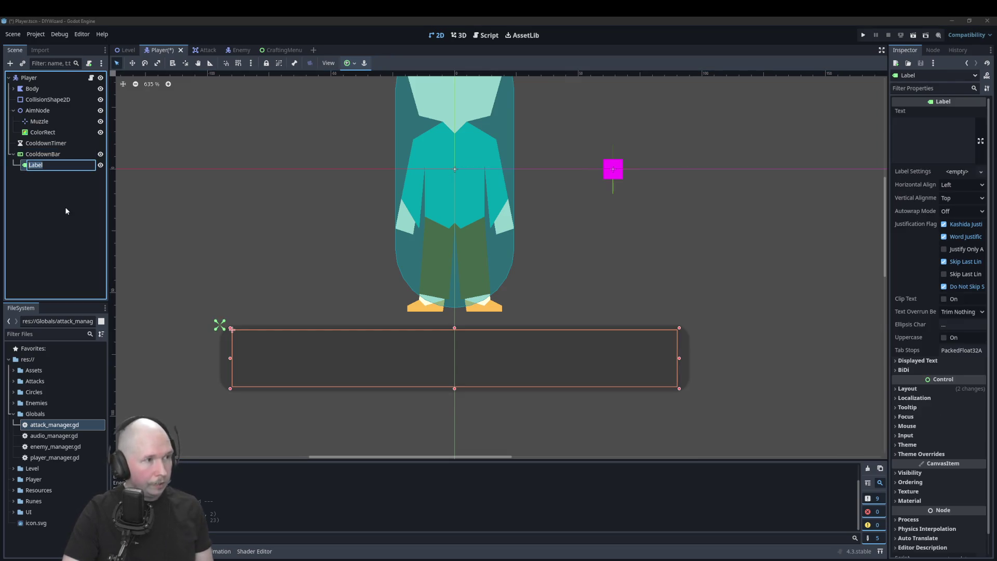
key(Home)
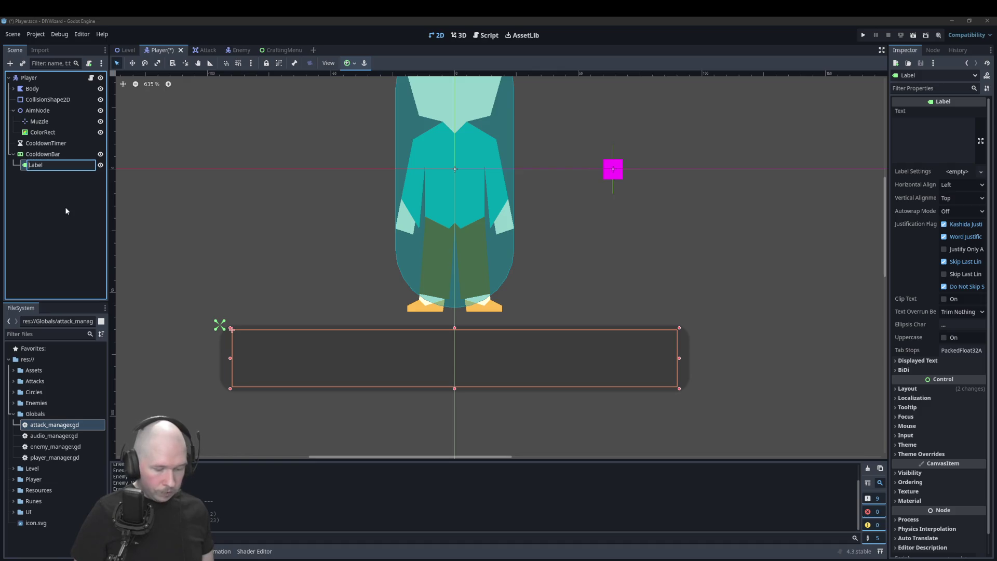
text(CoolDo)
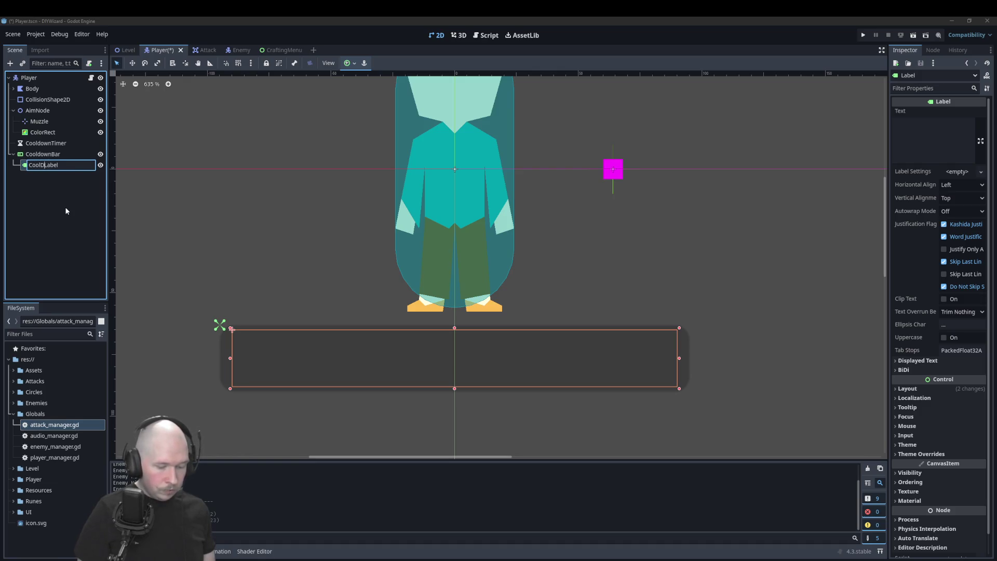
key(BackSpace)
key(BackSpace)
text(down)
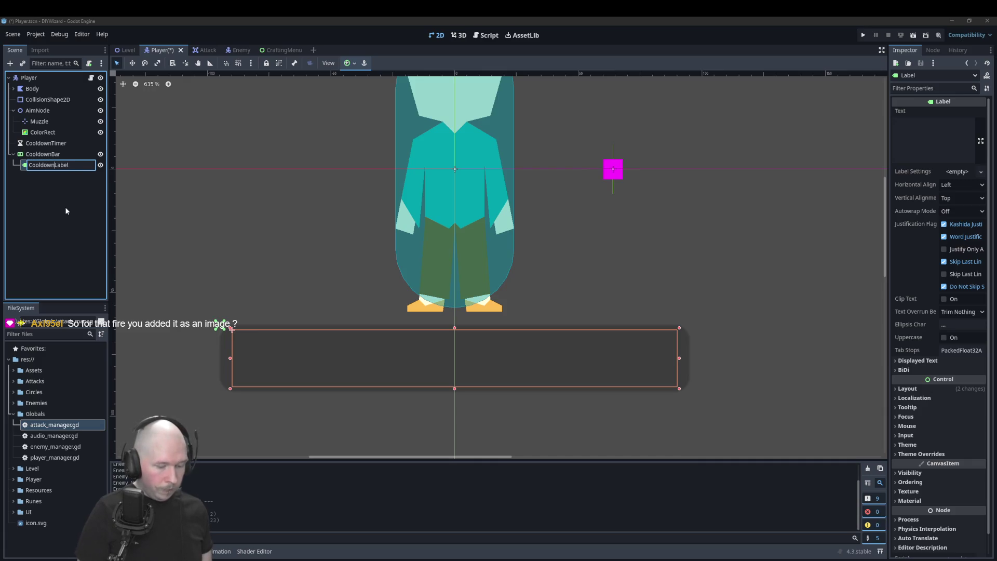
text(Bar)
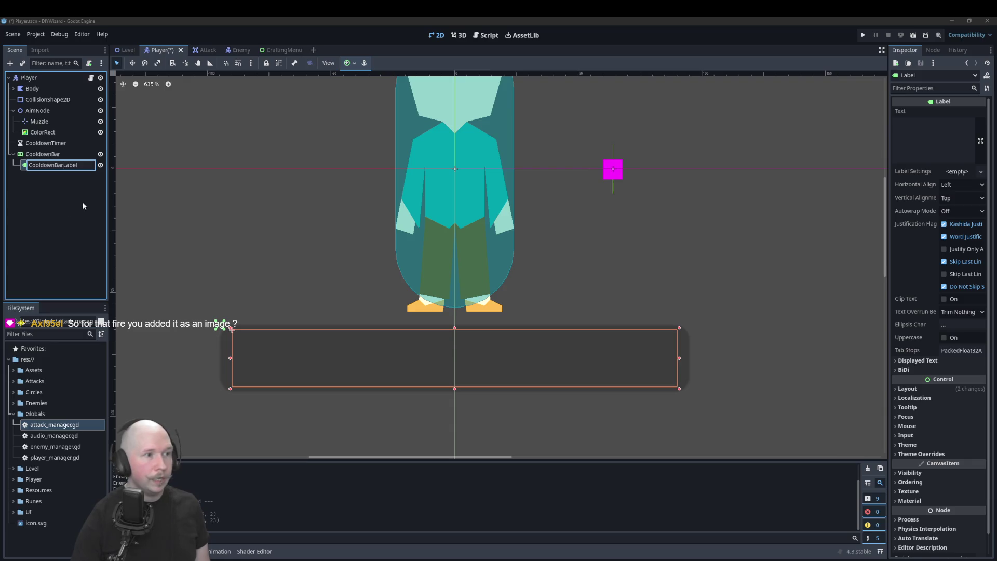
key(Return)
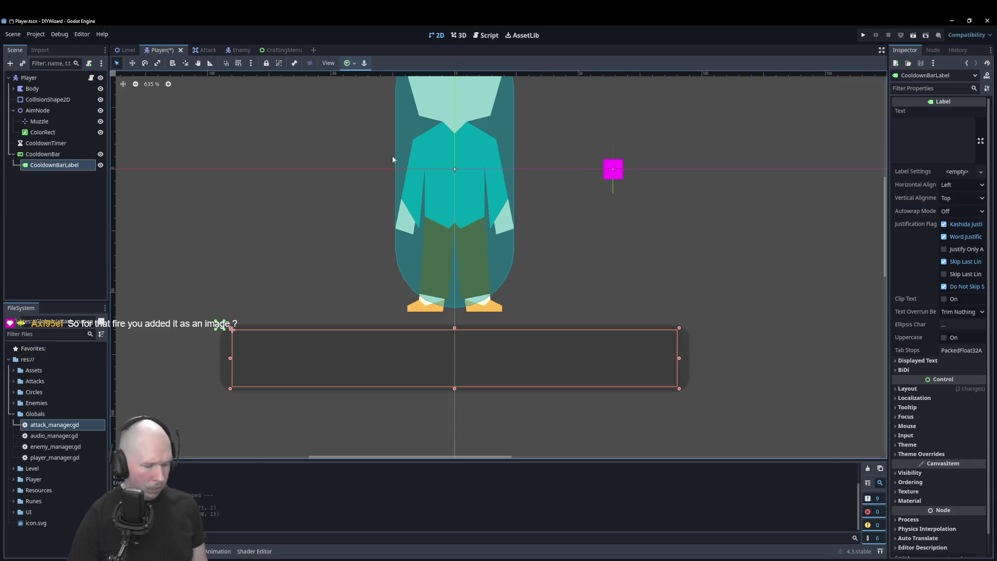
key(ctrl+s)
click(486, 35)
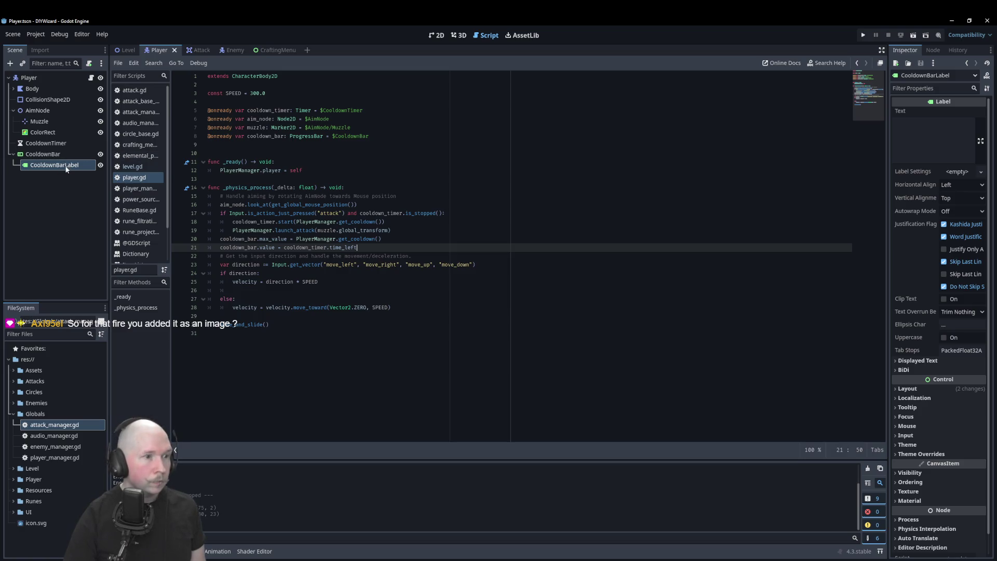
mouse_move(66, 168)
mouse_down()
mouse_move(378, 252)
mouse_move(62, 211)
mouse_move(62, 197)
mouse_up()
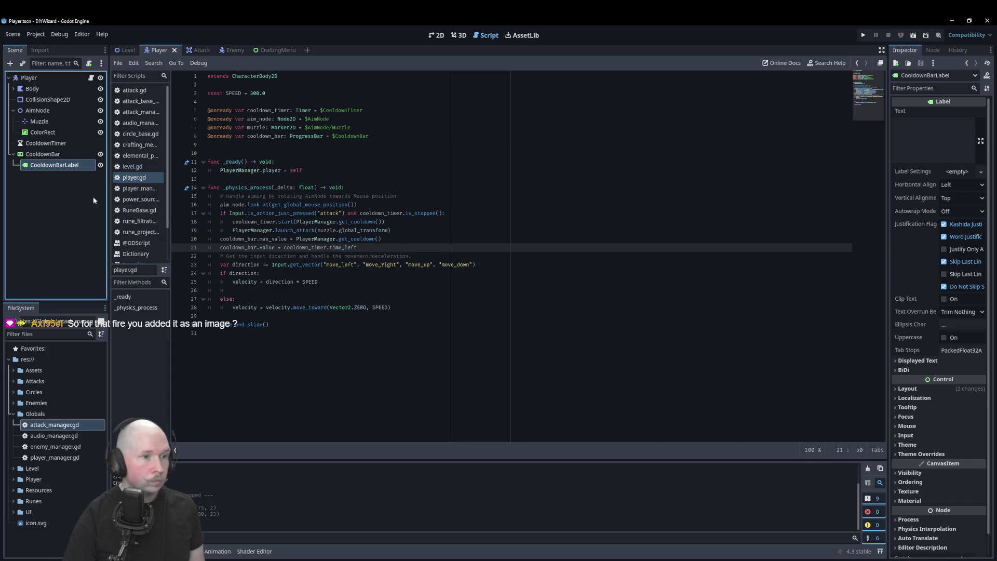
mouse_move(73, 161)
mouse_down()
mouse_move(330, 205)
mouse_move(394, 150)
mouse_move(379, 149)
mouse_up()
click(397, 129)
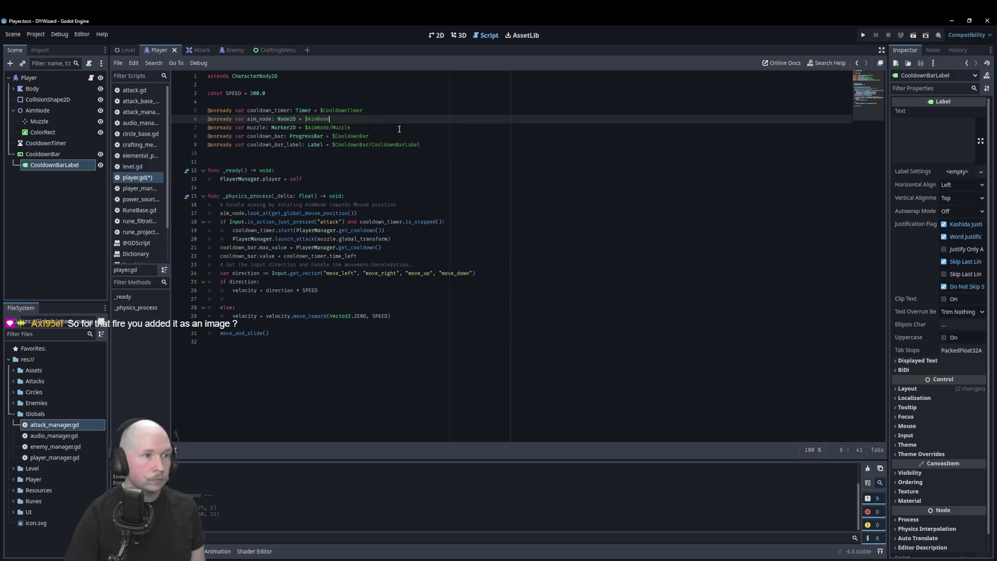
key(Return)
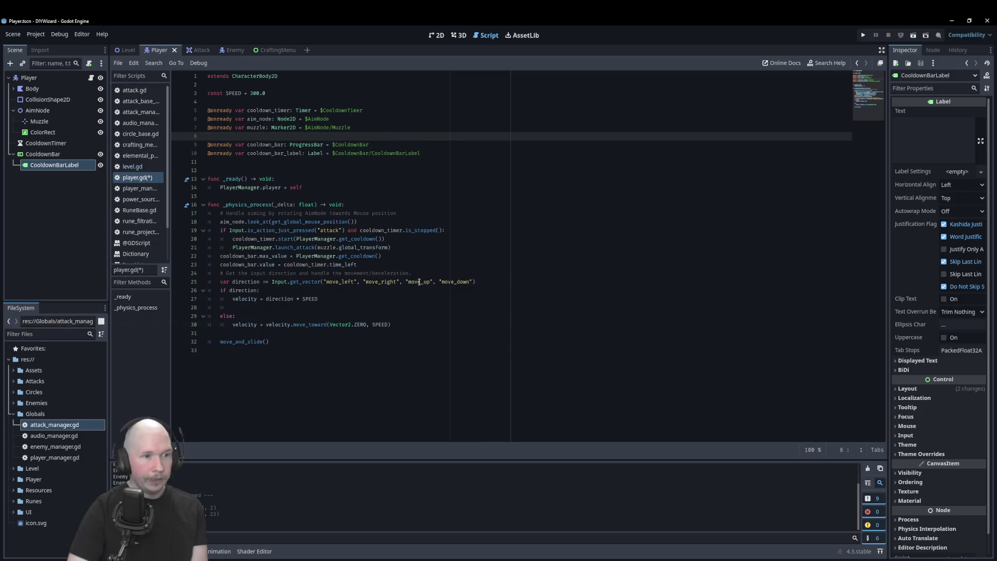
- Start a new line after cooldown_bar.value in _physics_process with cooldown_bar_label.text
click(418, 263)
key(Return)
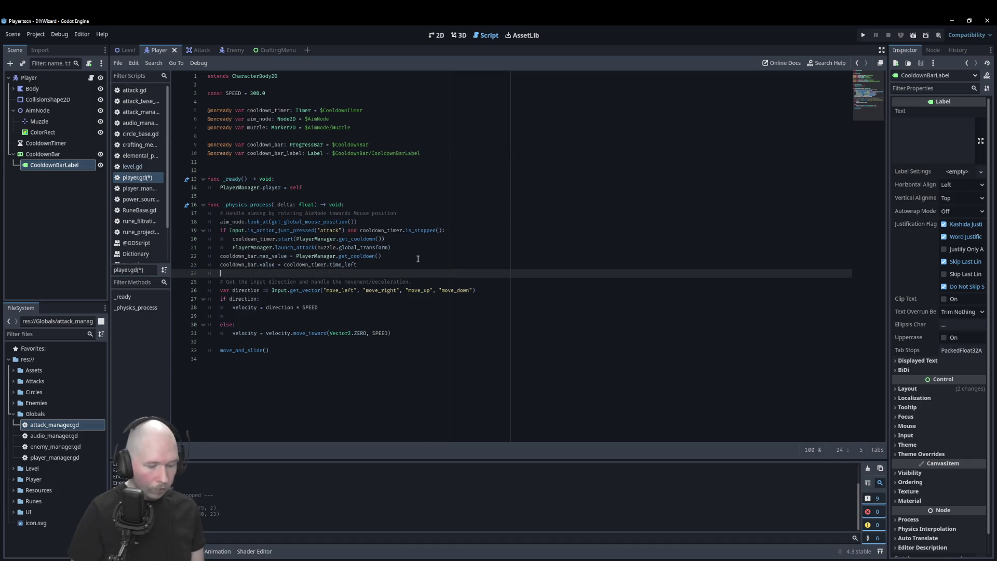
text(coo)
key(Down)
key(Return)
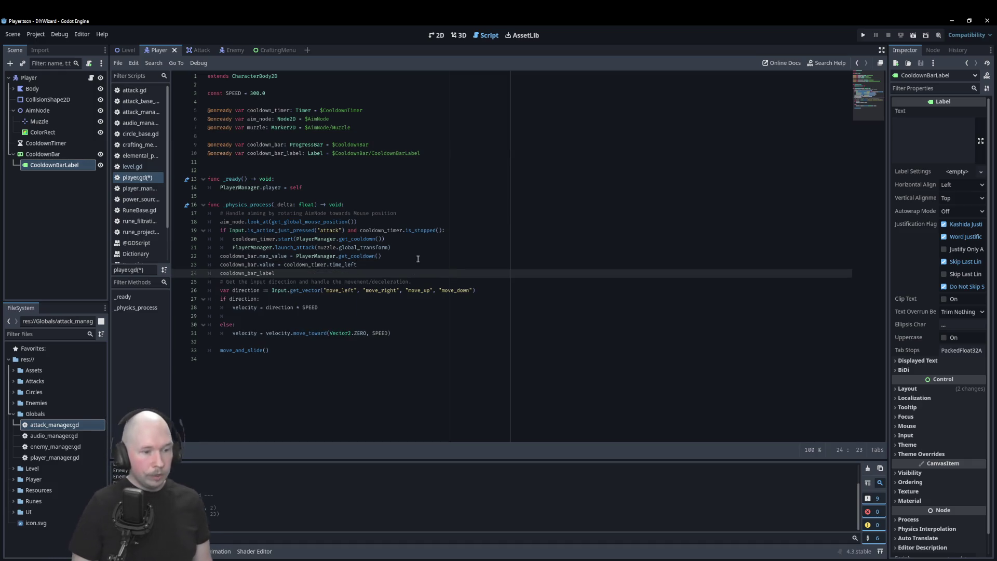
text(.te)
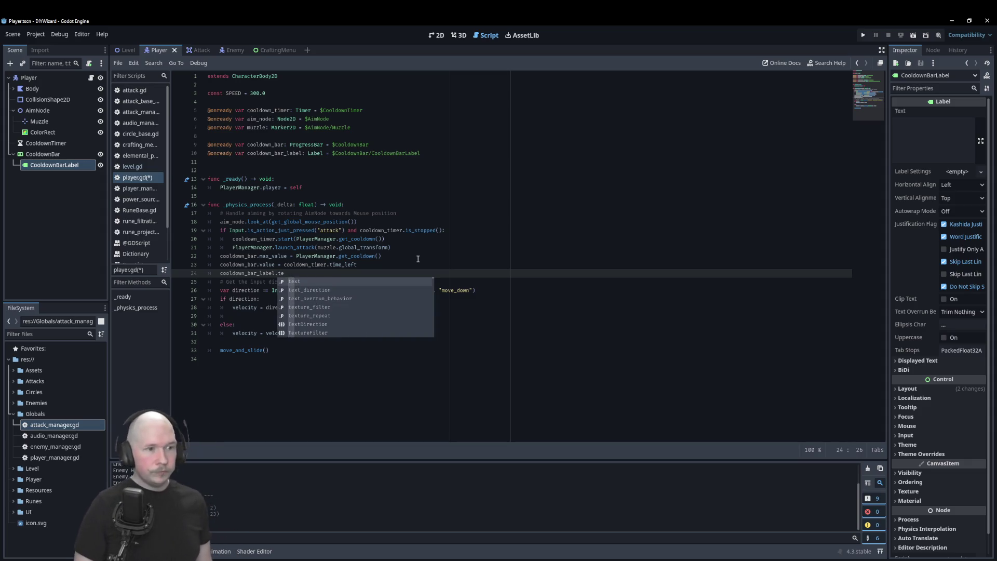
key(Return)
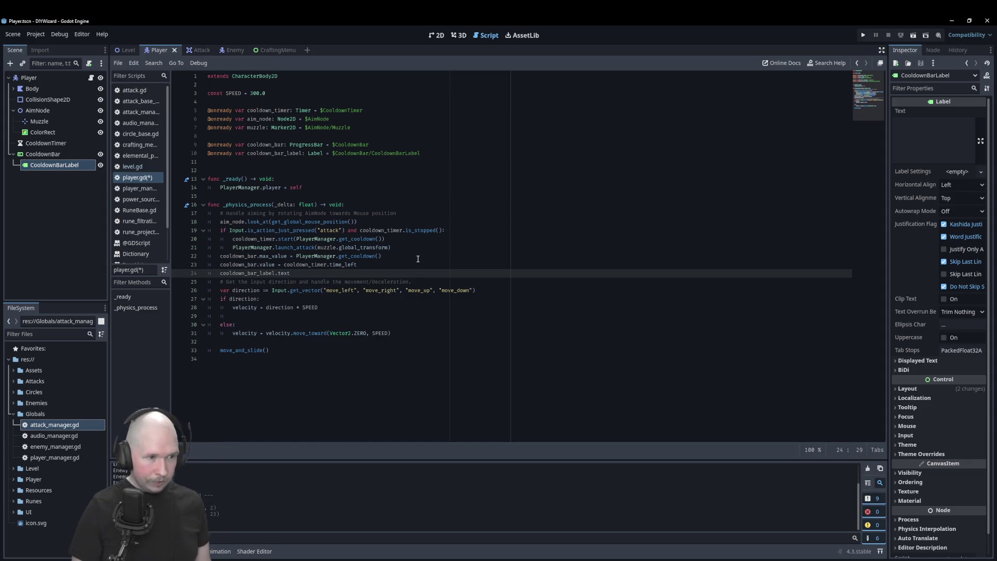
- Assign cooldown_timer.time_left from the cooldown_bar.value line to the label text and save
key(Up)
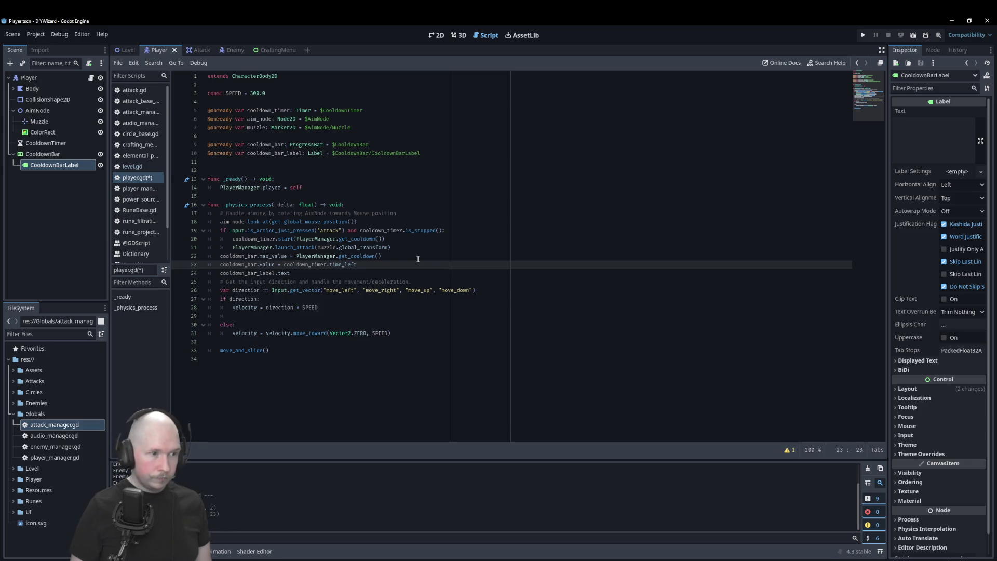
key(shift+End)
key(ctrl+c)
key(Down)
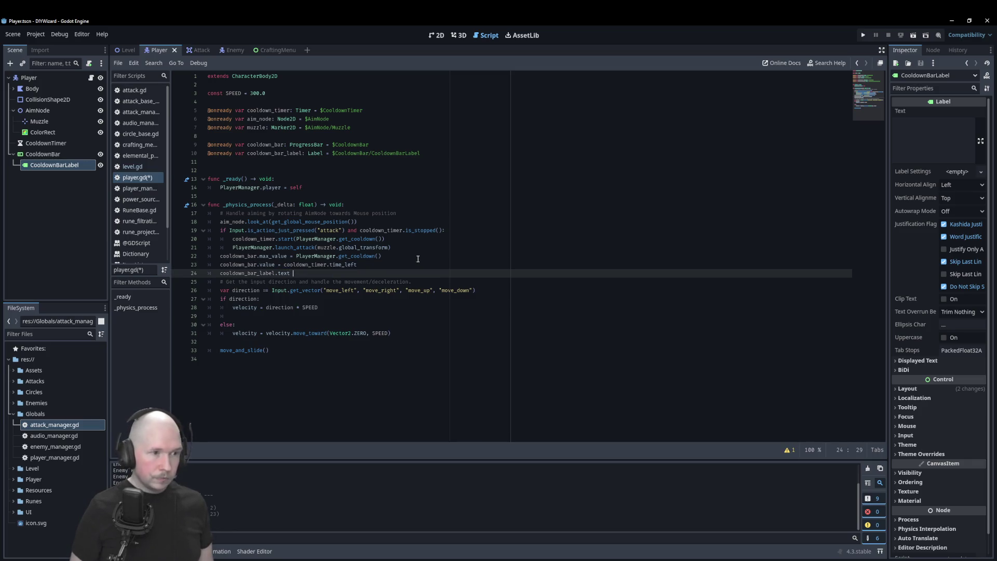
key(ctrl+v)
key(ctrl+s)
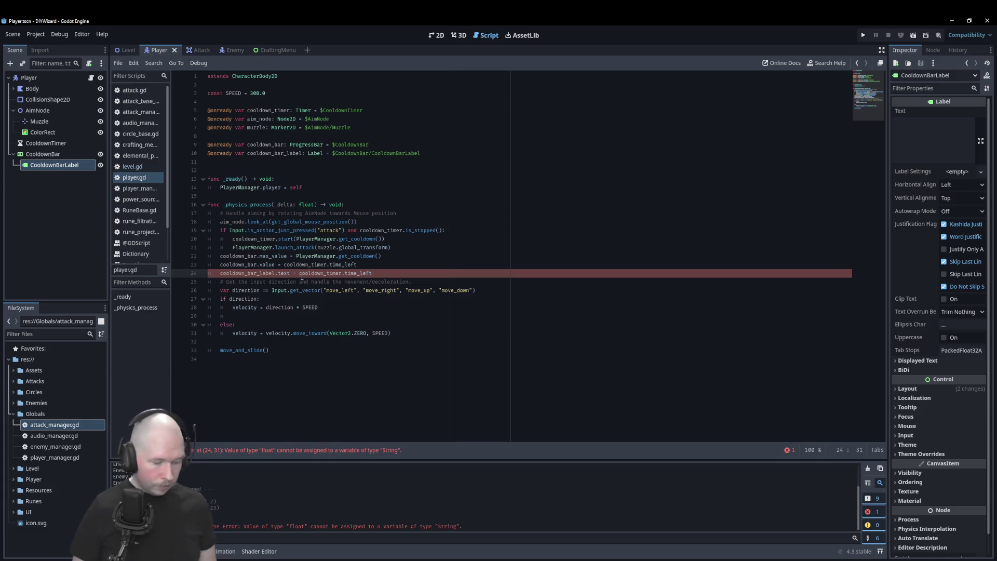
- Wrap the value as str(cooldown_timer.time_left), save, and run the game from the Level scene
text(str()
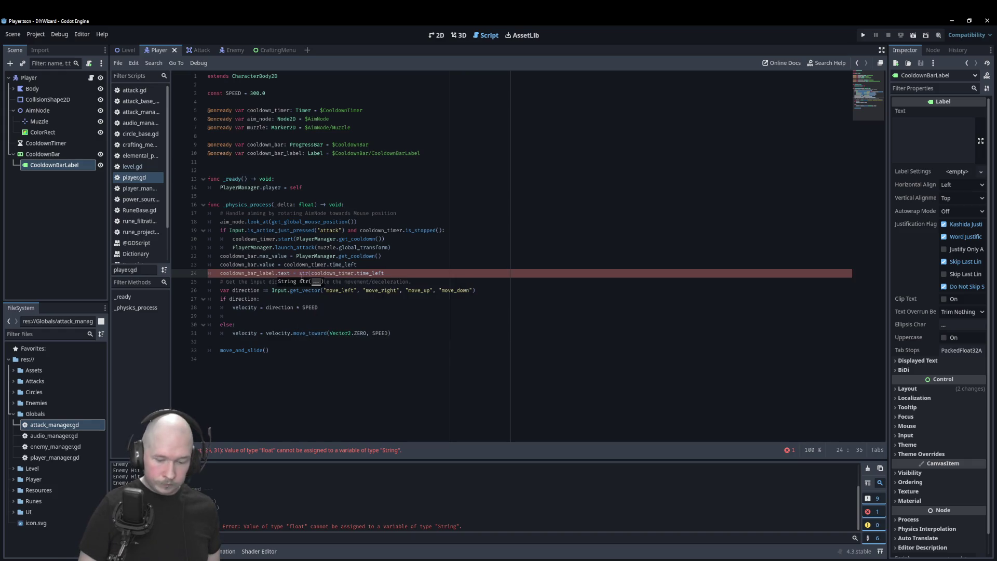
key(End)
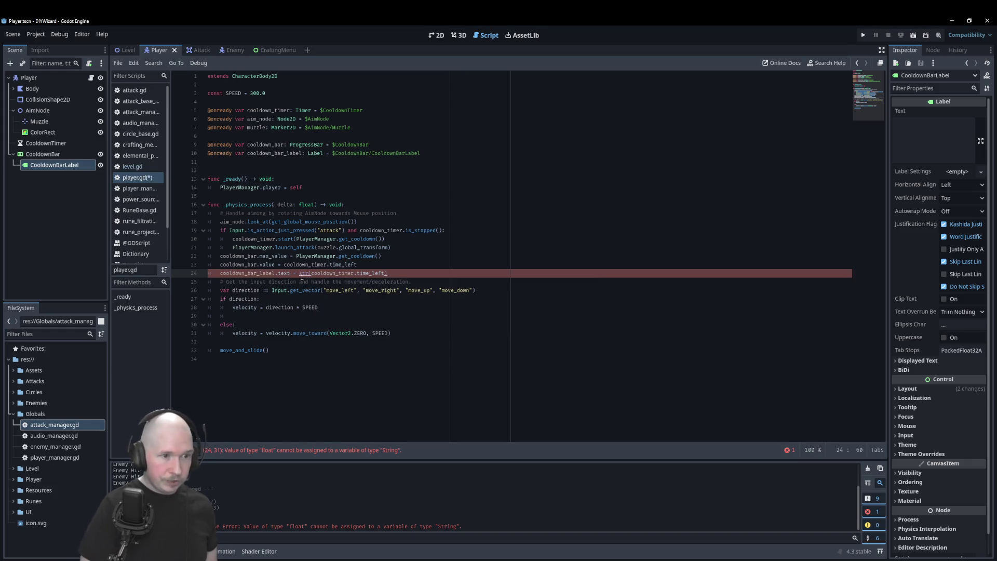
key(ctrl+s)
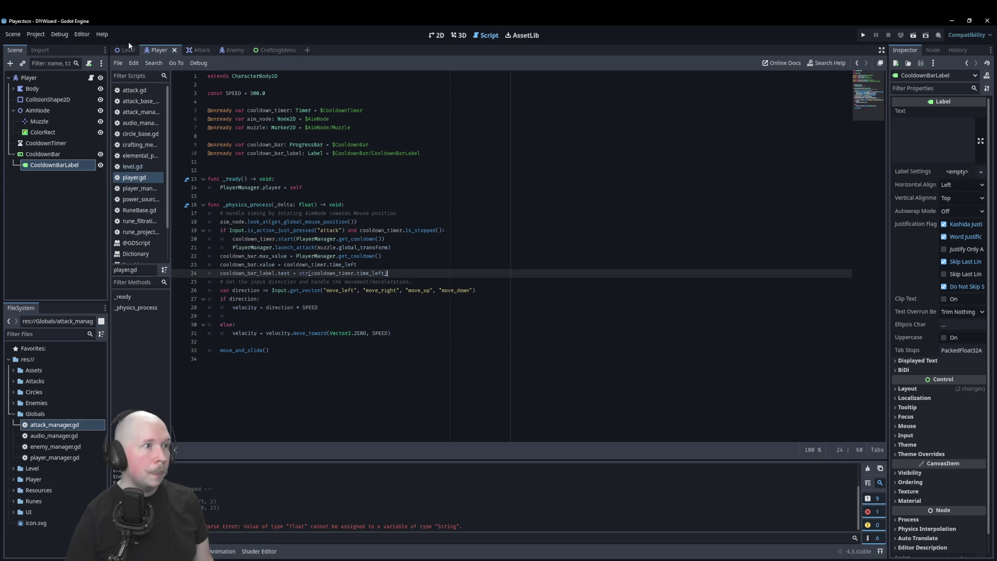
click(127, 50)
key(F5)
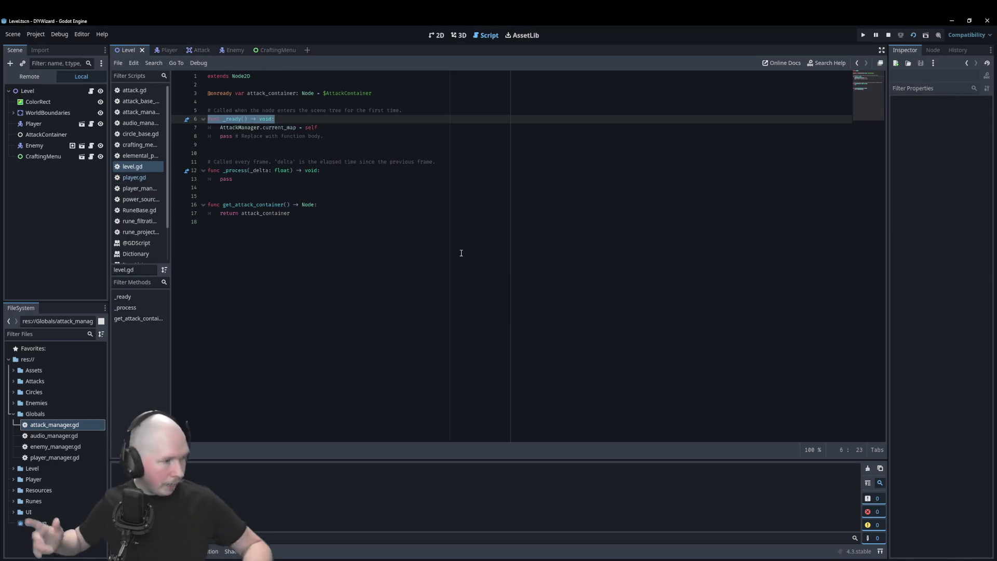
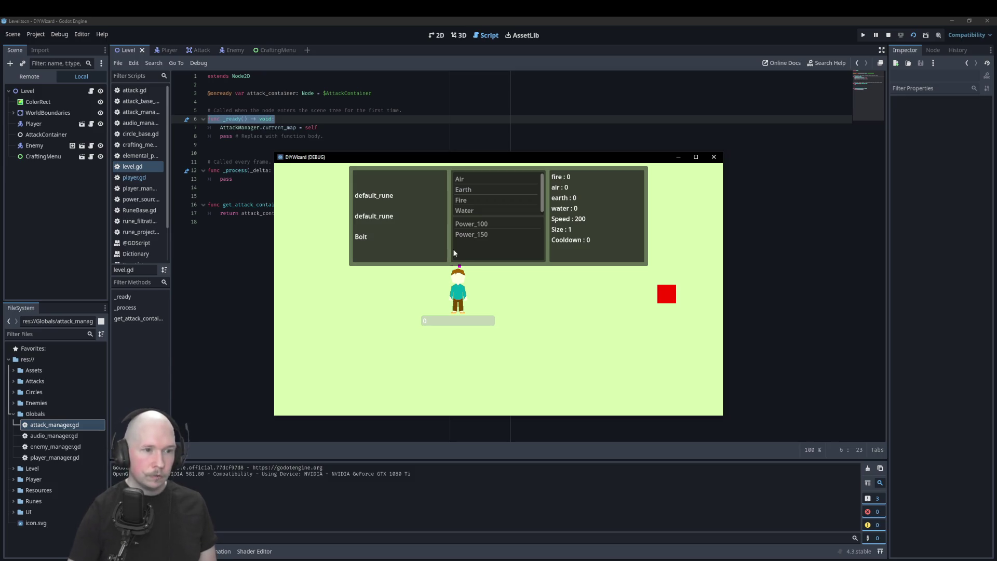
- Fire test projectiles, then equip the Water and Power_100 runes and fire again
click(586, 295)
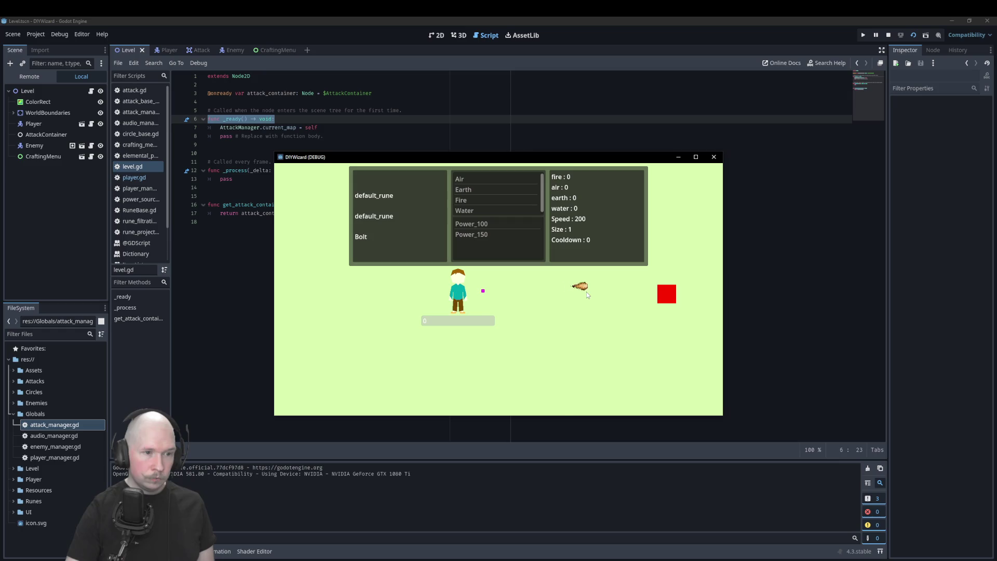
click(587, 292)
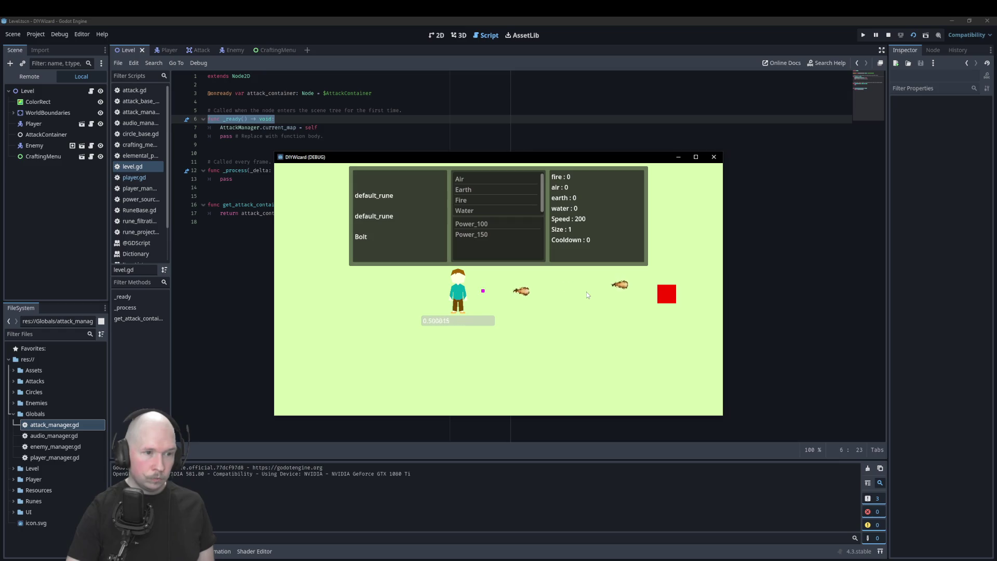
click(482, 227)
click(474, 211)
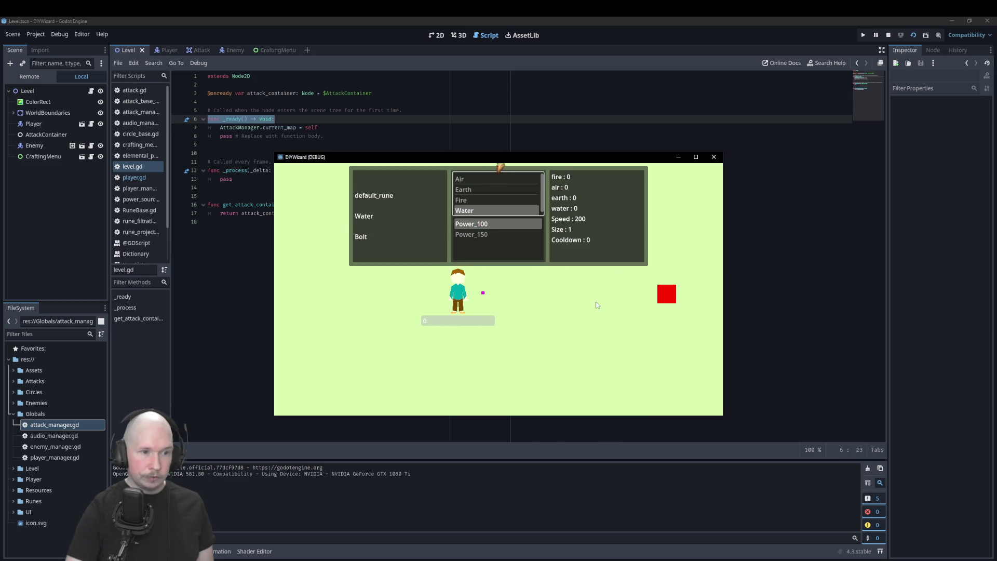
click(597, 294)
click(497, 210)
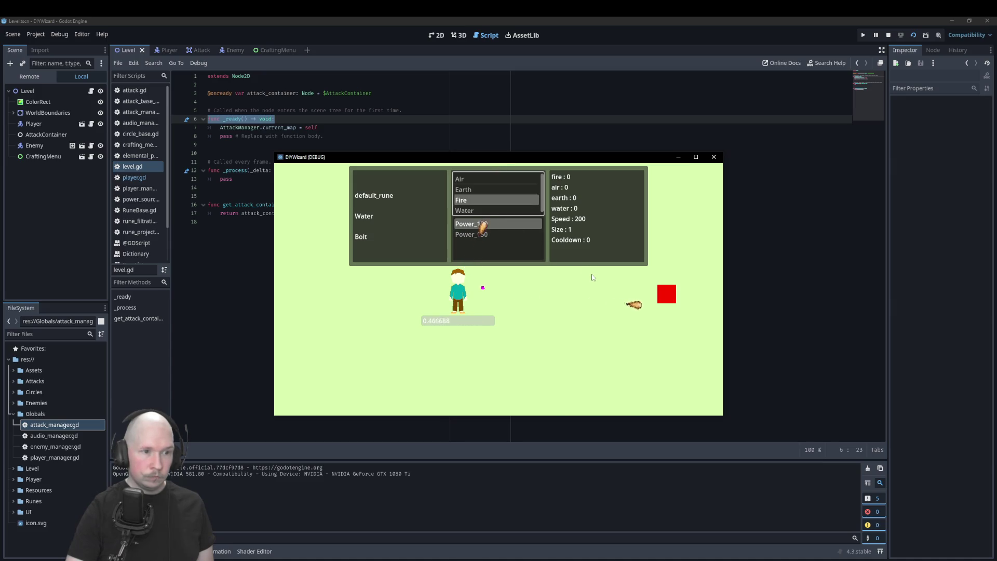
- Switch the power rune between Power_150 and Power_100, ending on Power_100
click(471, 234)
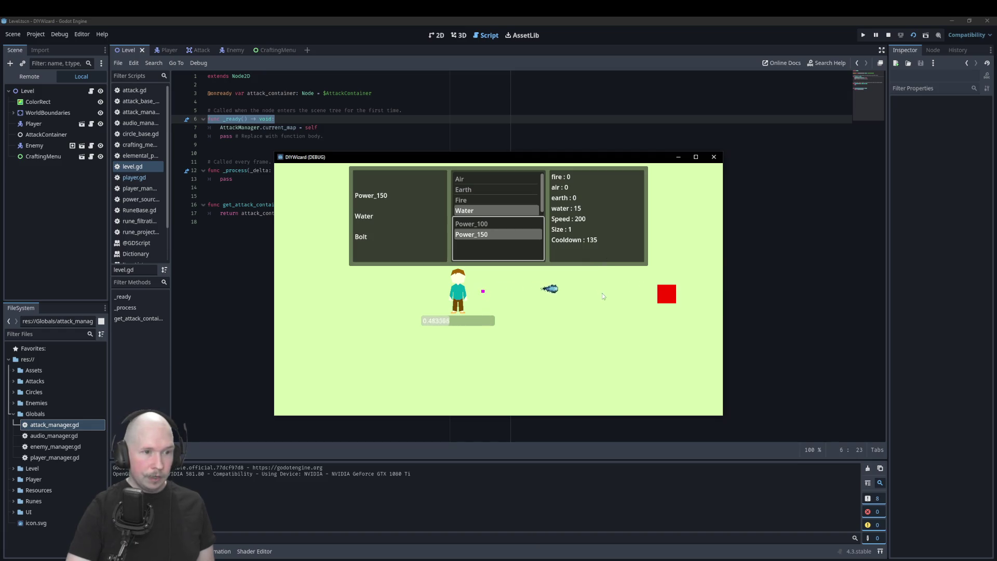
click(497, 225)
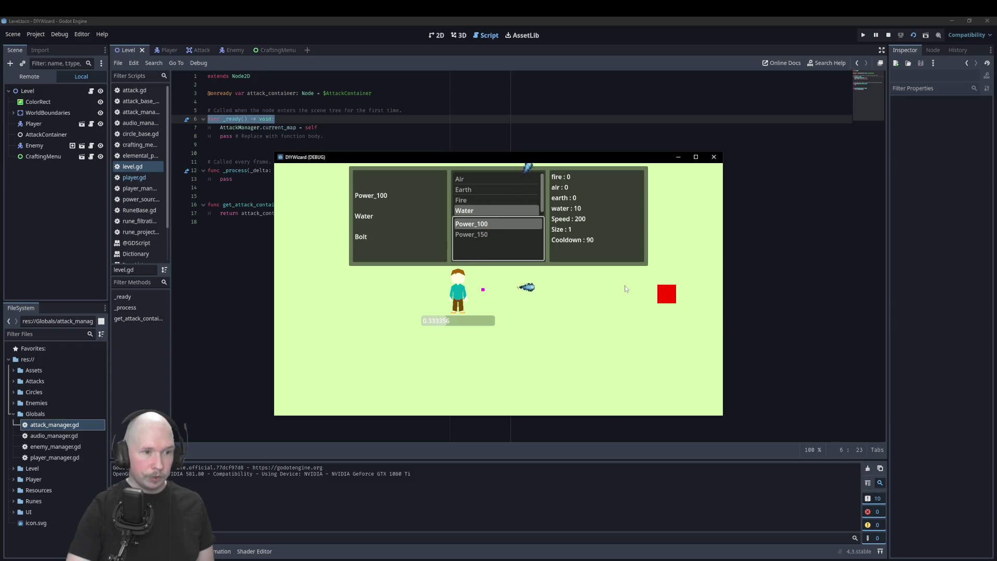
key(Down)
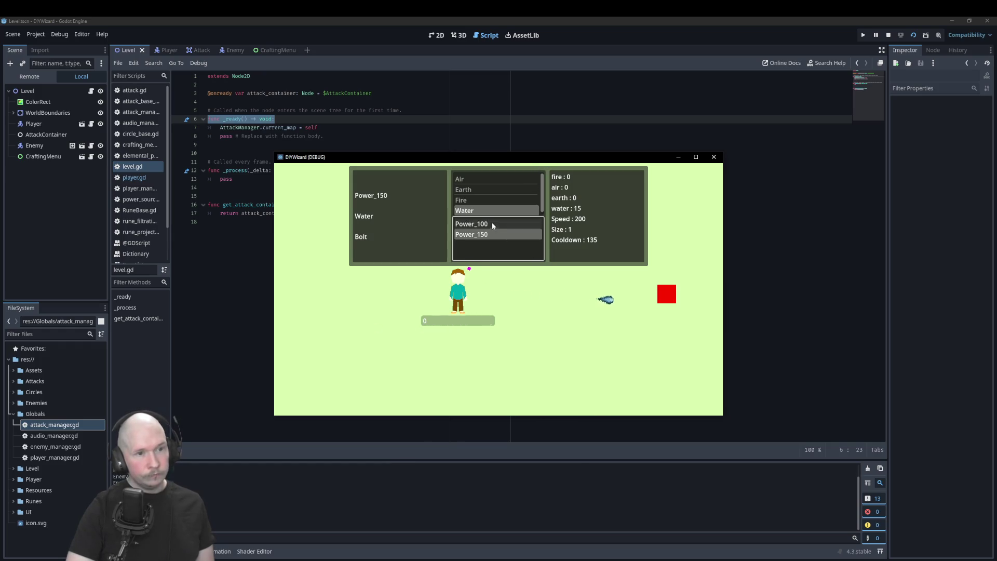
key(Up)
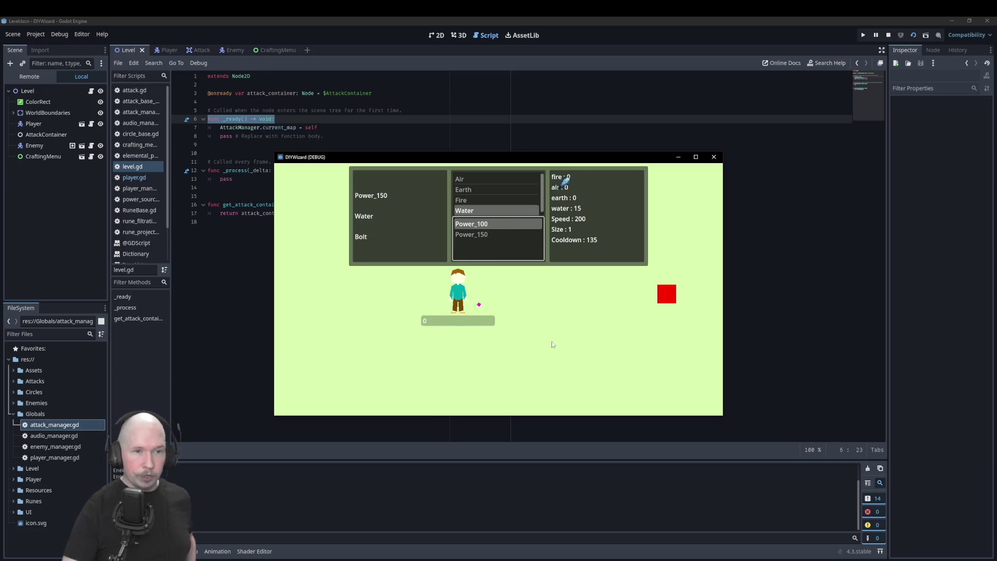
- Close the game window, save the Krita goals sheet, and return to Godot
click(717, 158)
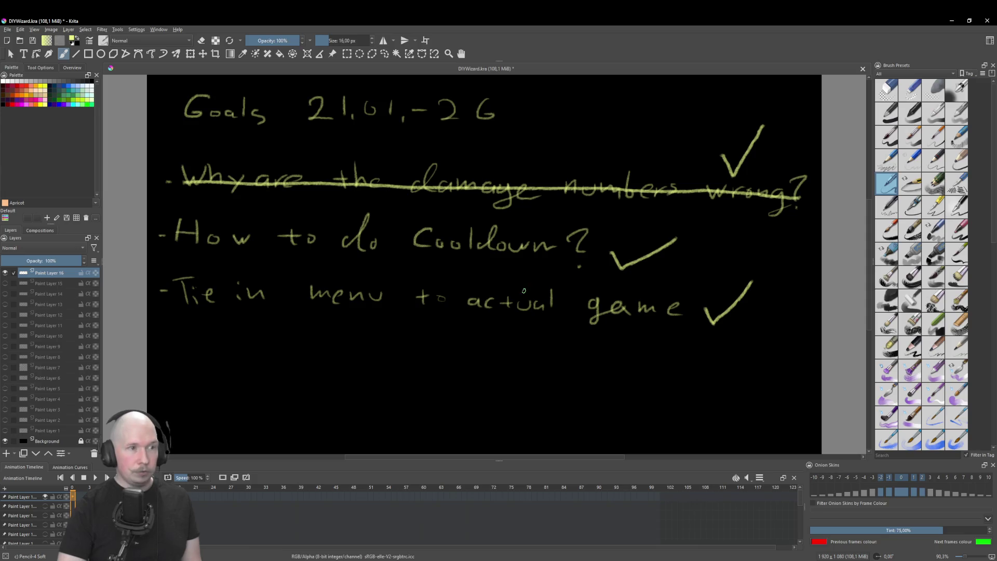
key(ctrl+s)
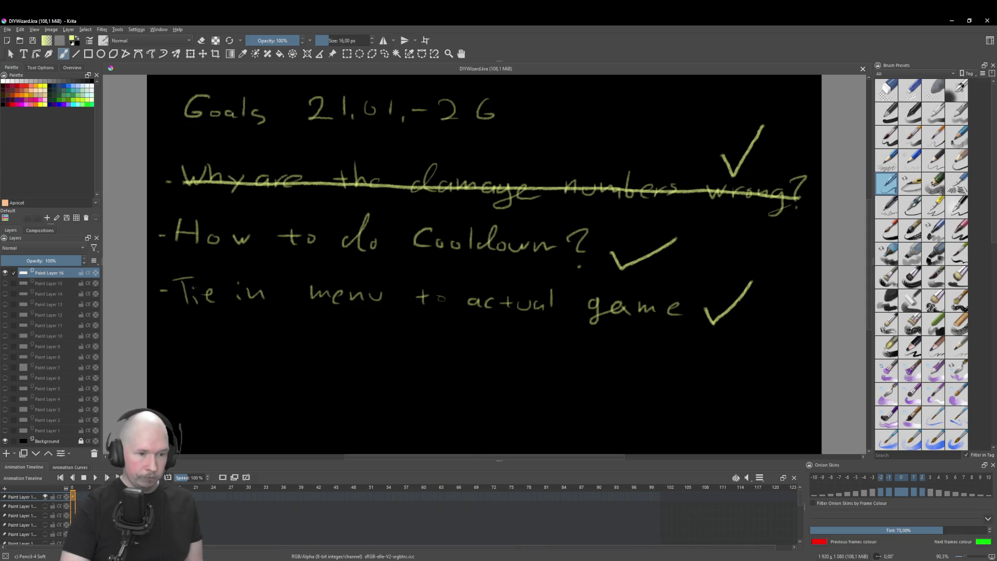
key(alt+Tab)
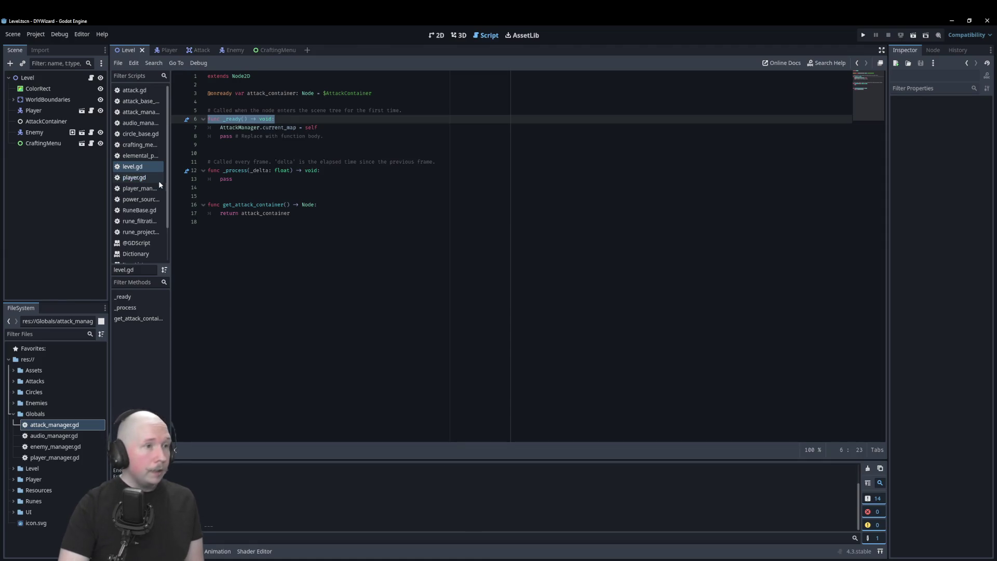
- Open the Attack scene, toggle animation autoplay, and preview the IceBolt animation
click(218, 224)
click(198, 50)
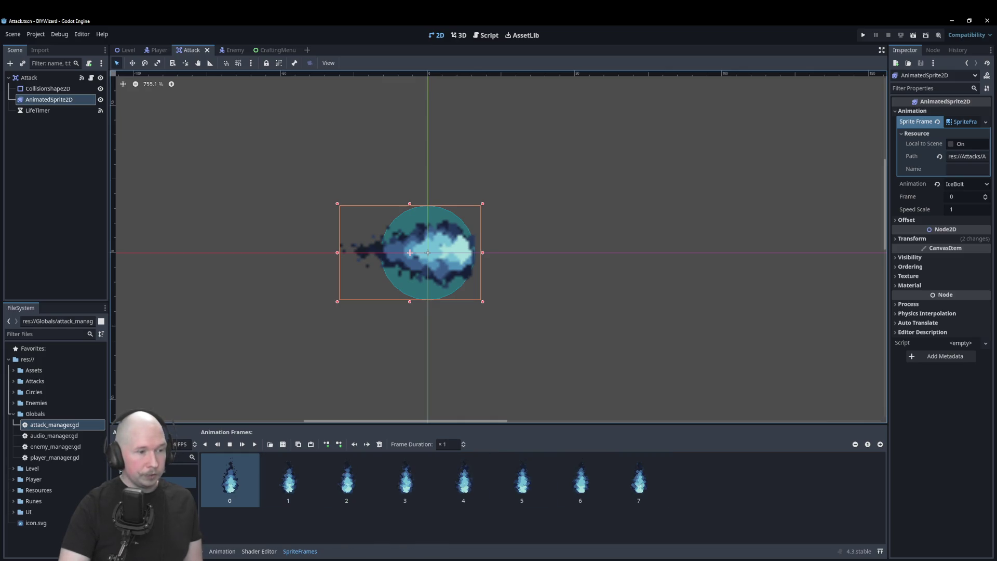
click(156, 444)
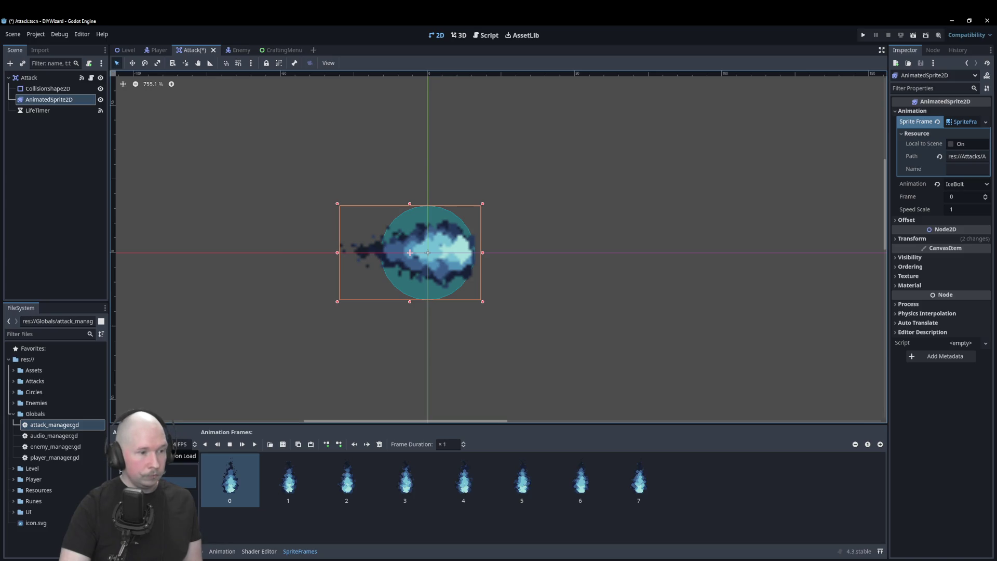
click(255, 444)
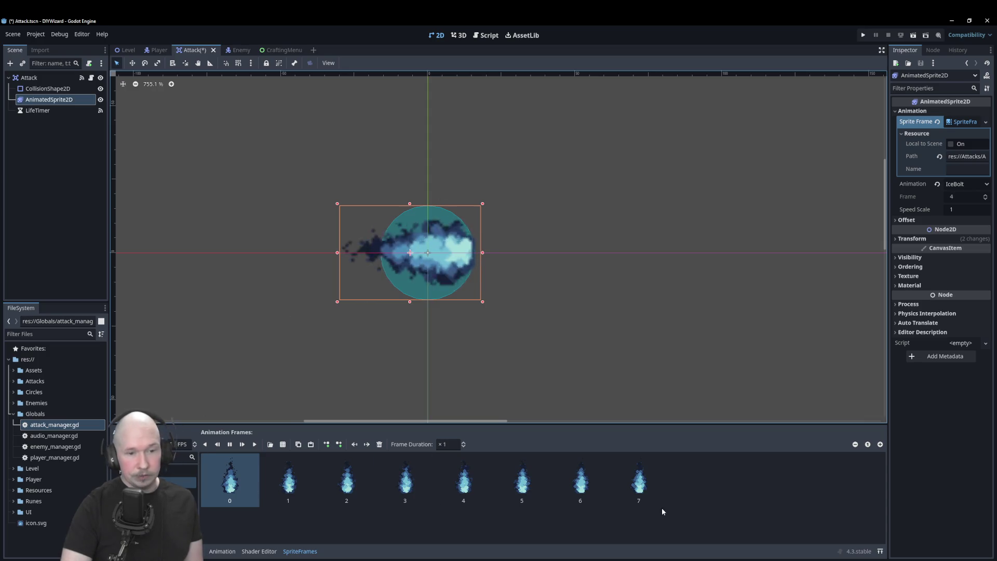
- Add a new empty SpriteFrames animation and name it AirBolt
click(120, 444)
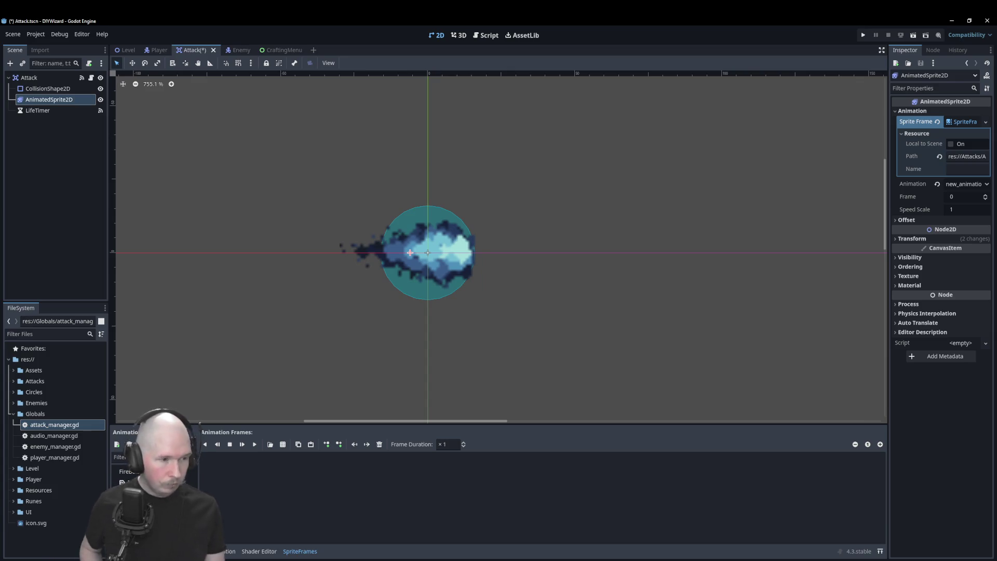
key(F2)
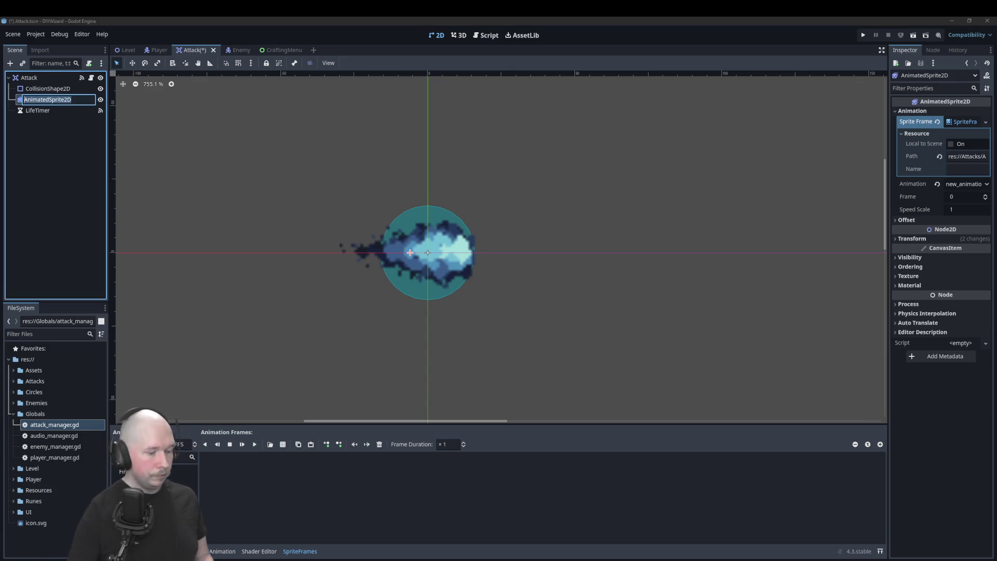
key(Return)
click(130, 480)
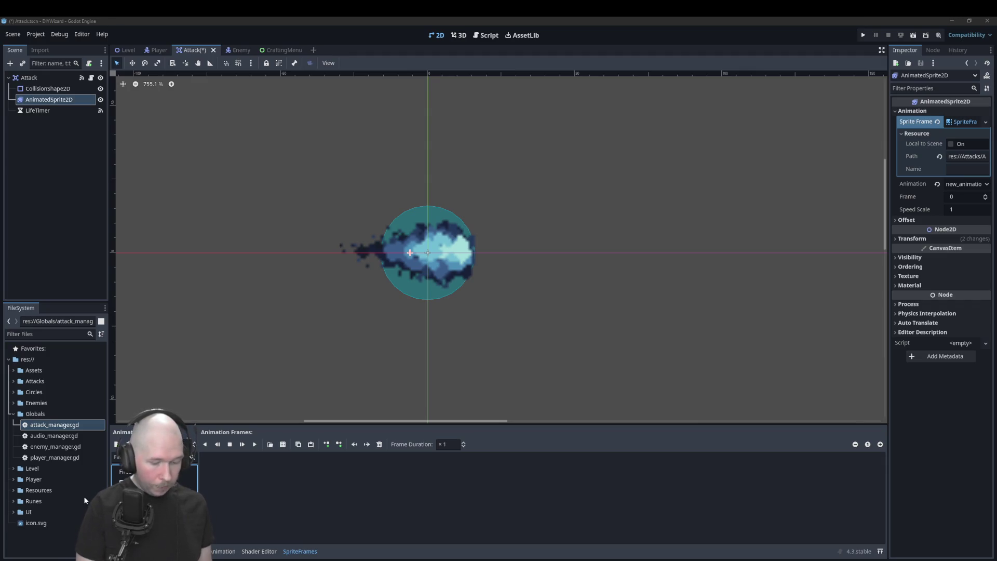
key(Return)
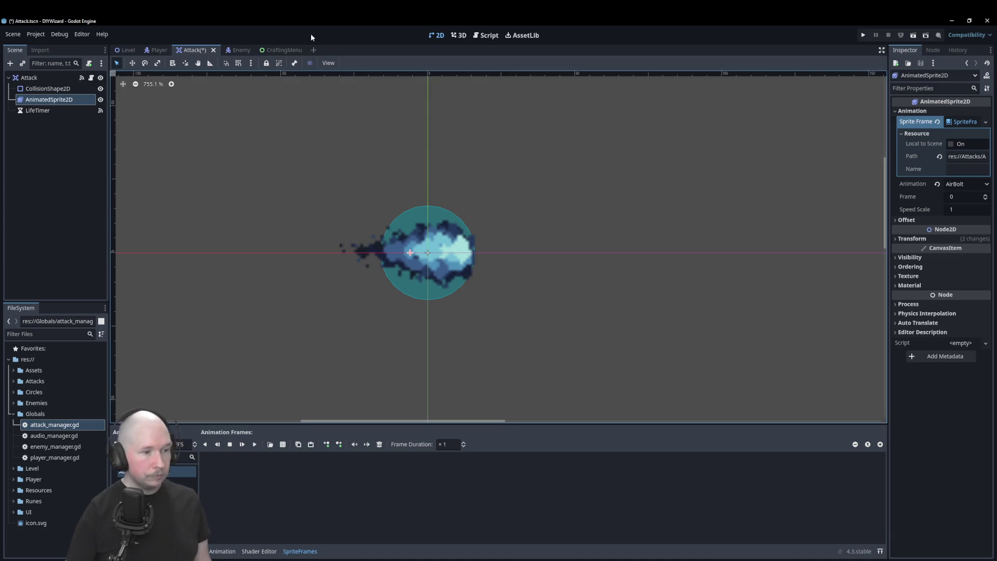
click(282, 445)
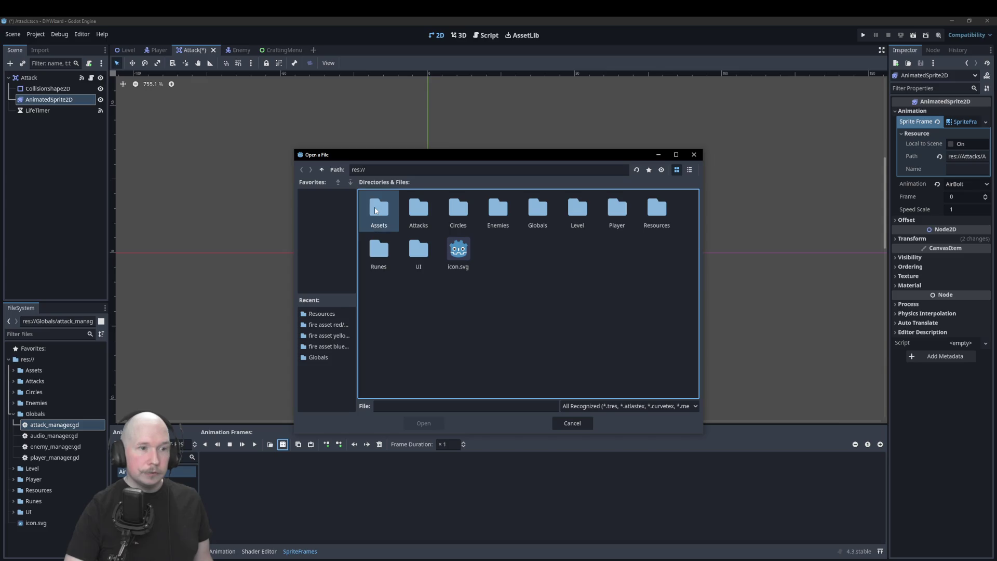
- Browse through Assets to the fire asset green folder's Group 7 - 1 and pick Group 7 - 1.png
double_click(375, 209)
double_click(375, 210)
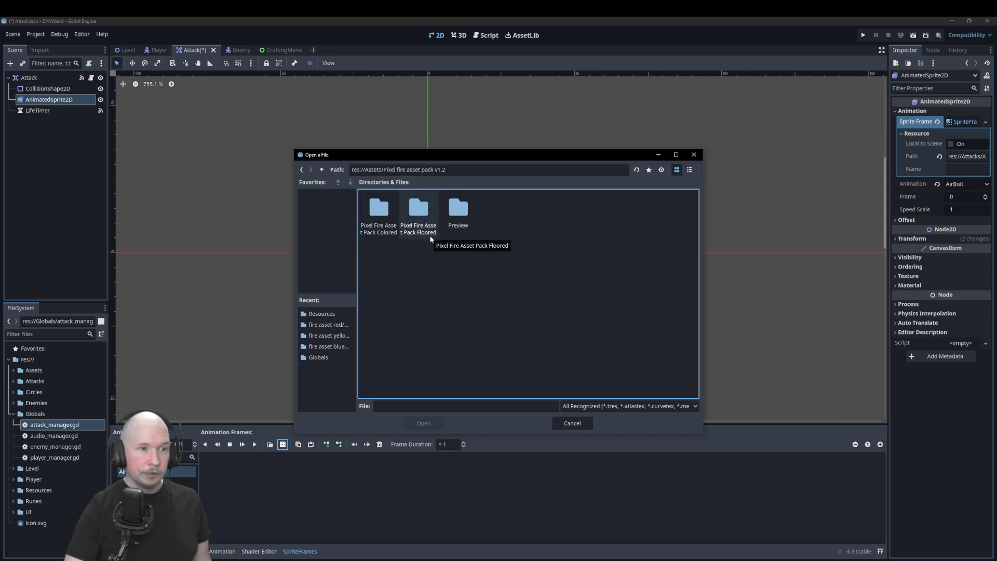
double_click(378, 211)
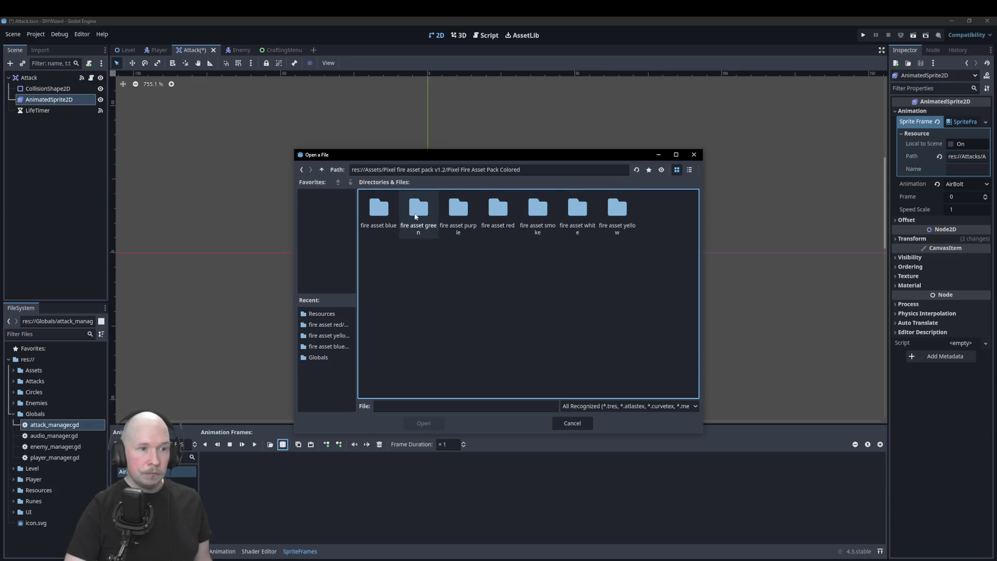
double_click(419, 210)
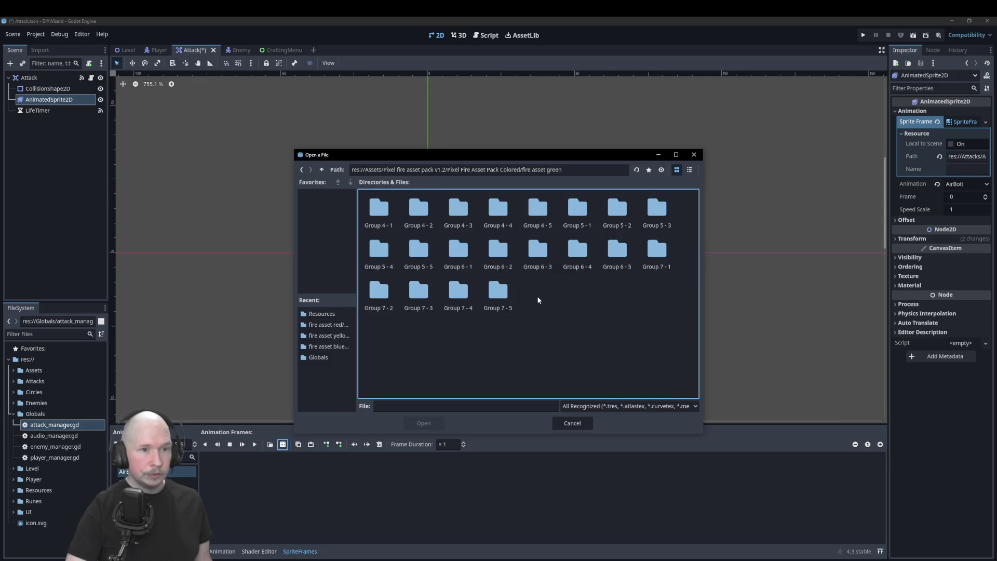
double_click(663, 254)
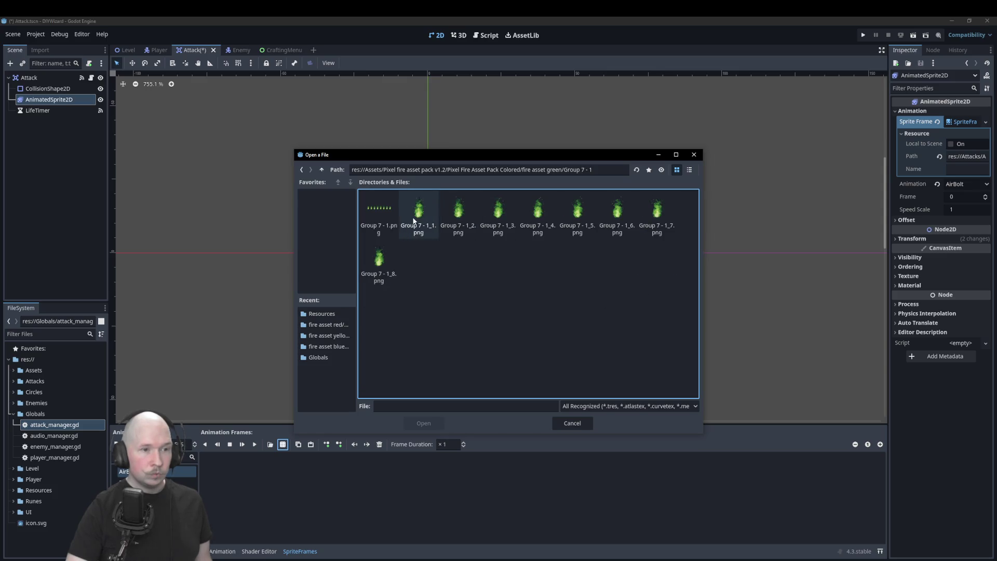
mouse_move(414, 154)
mouse_down()
mouse_move(661, 226)
mouse_move(545, 184)
mouse_up()
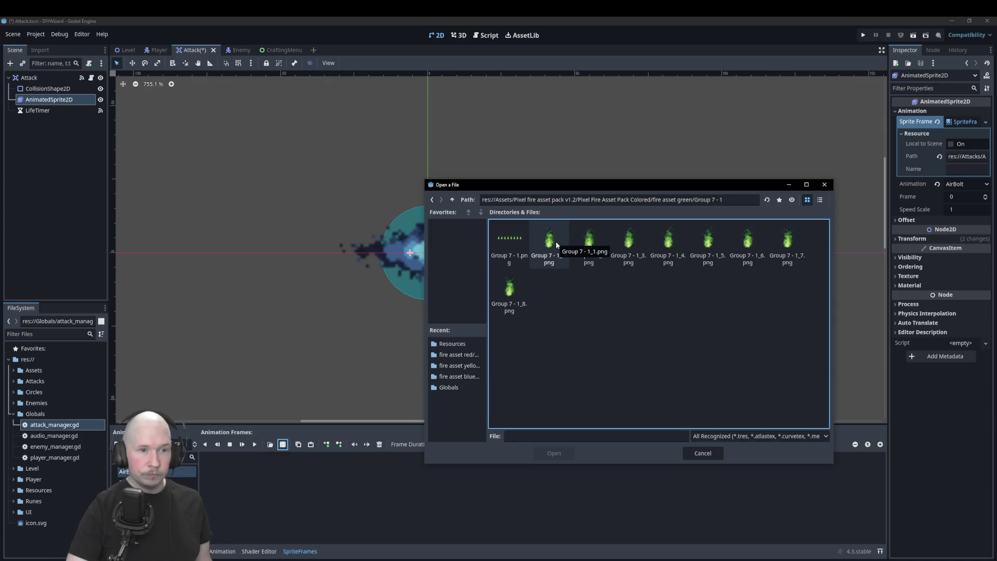
click(508, 236)
- Open the sprite sheet for slicing and set the grid to 8 columns by 1 row
click(551, 453)
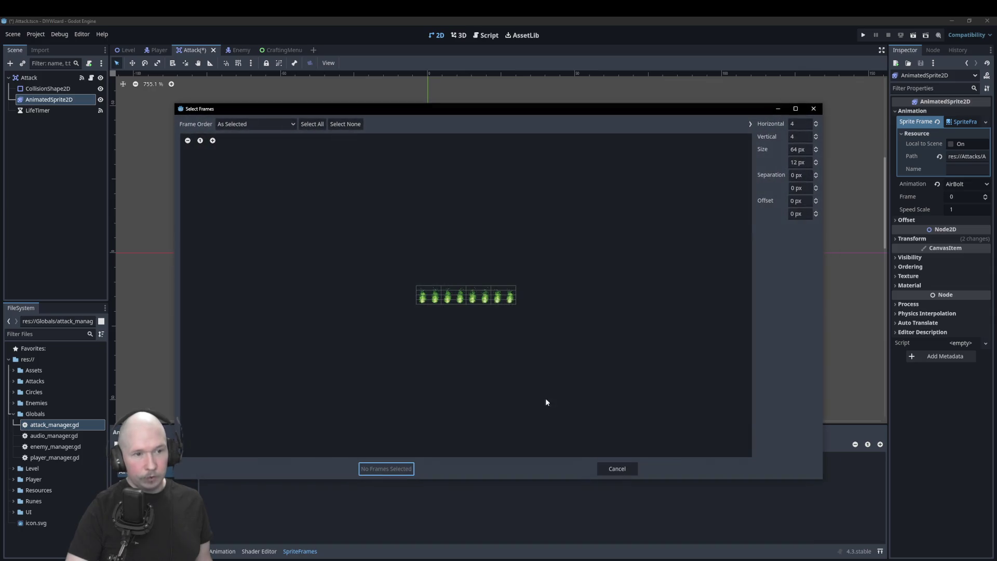
click(816, 128)
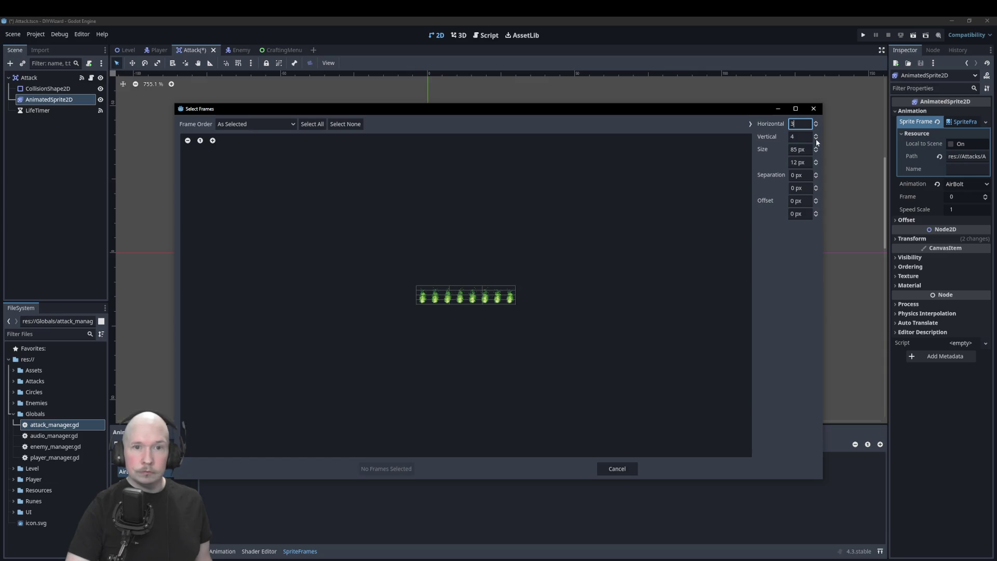
click(816, 140)
click(816, 139)
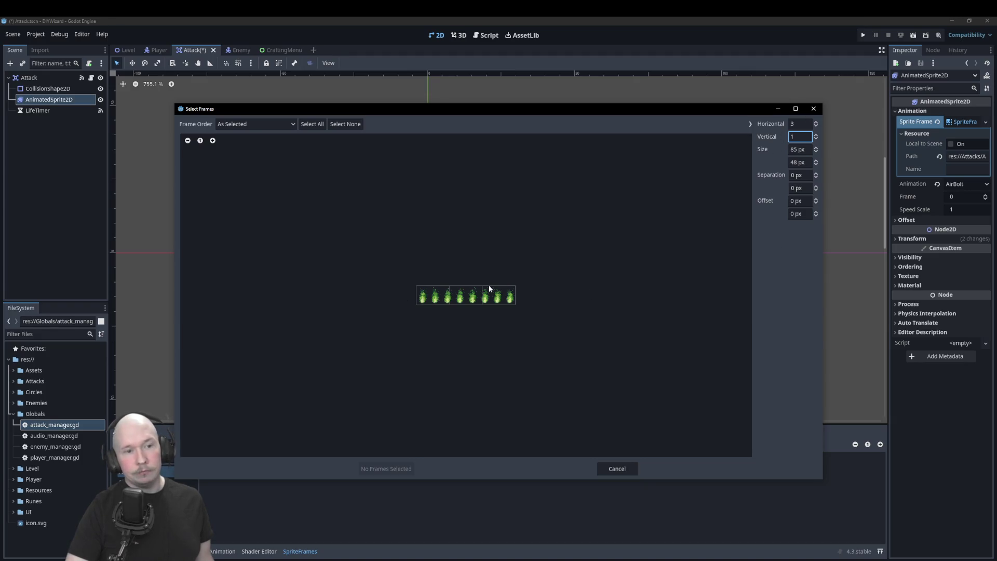
click(813, 124)
text(6)
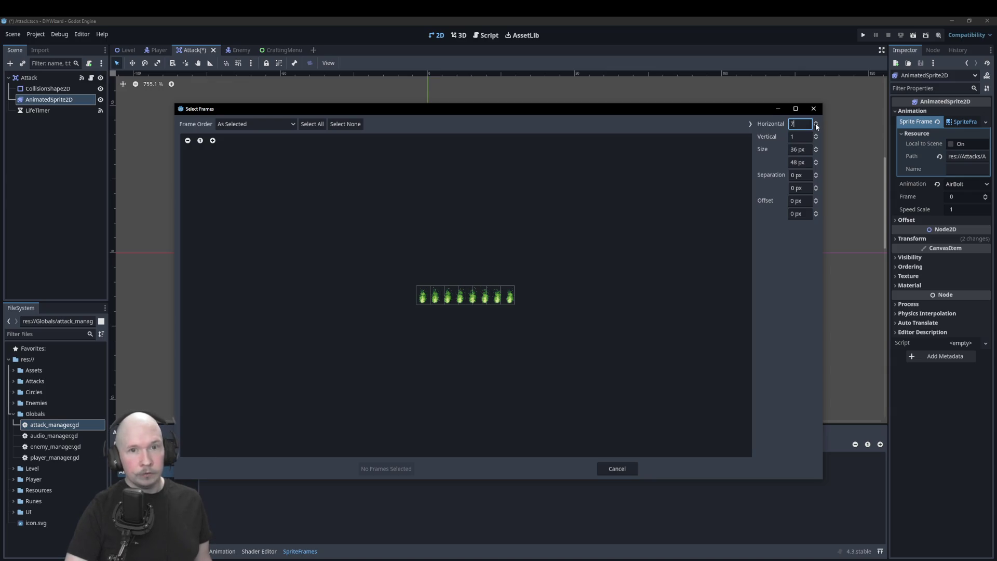
click(817, 122)
click(817, 122)
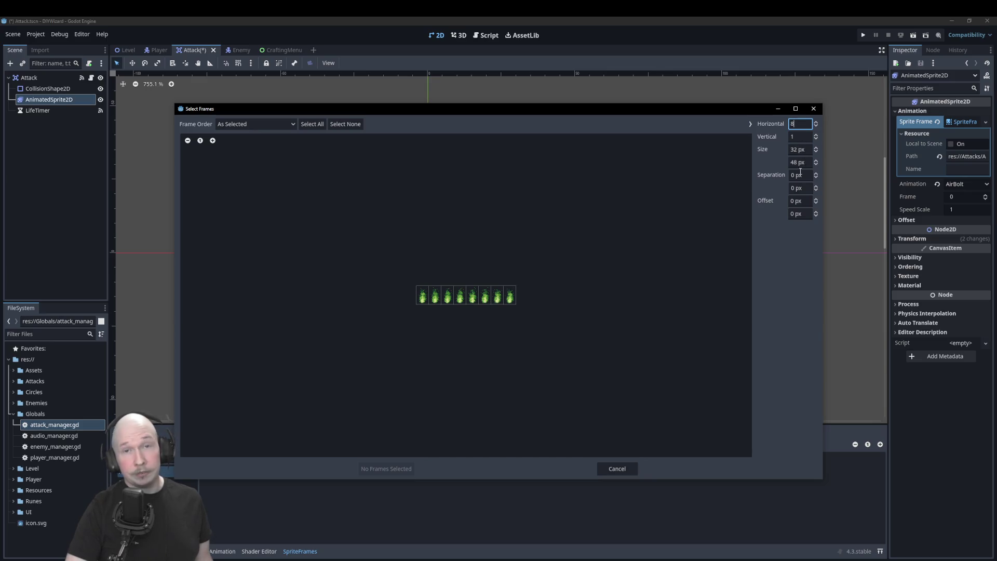
- Select frames 0 through 7 and add all eight to the AirBolt animation
click(423, 295)
click(435, 295)
click(448, 295)
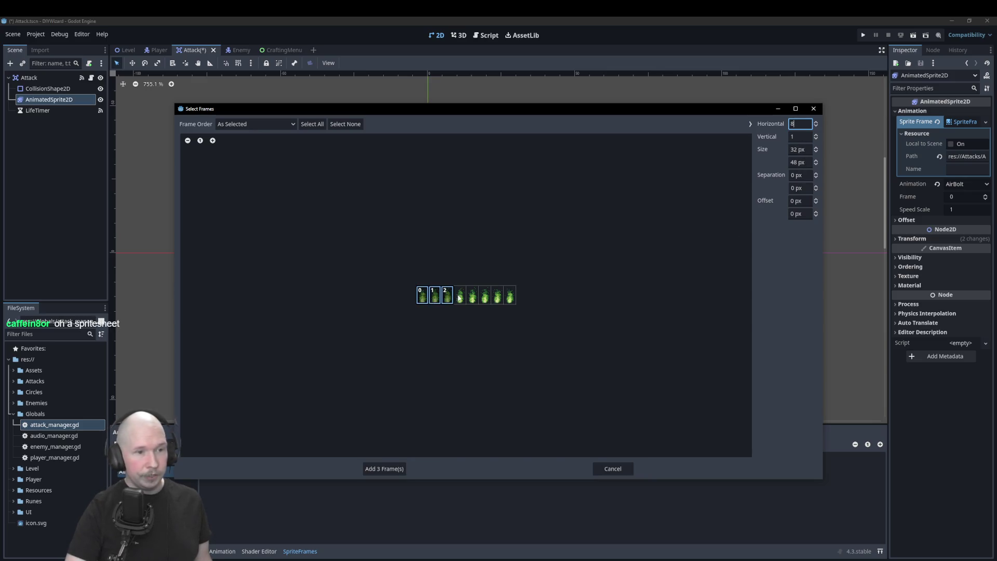
click(460, 295)
click(472, 295)
click(485, 295)
click(497, 295)
click(510, 295)
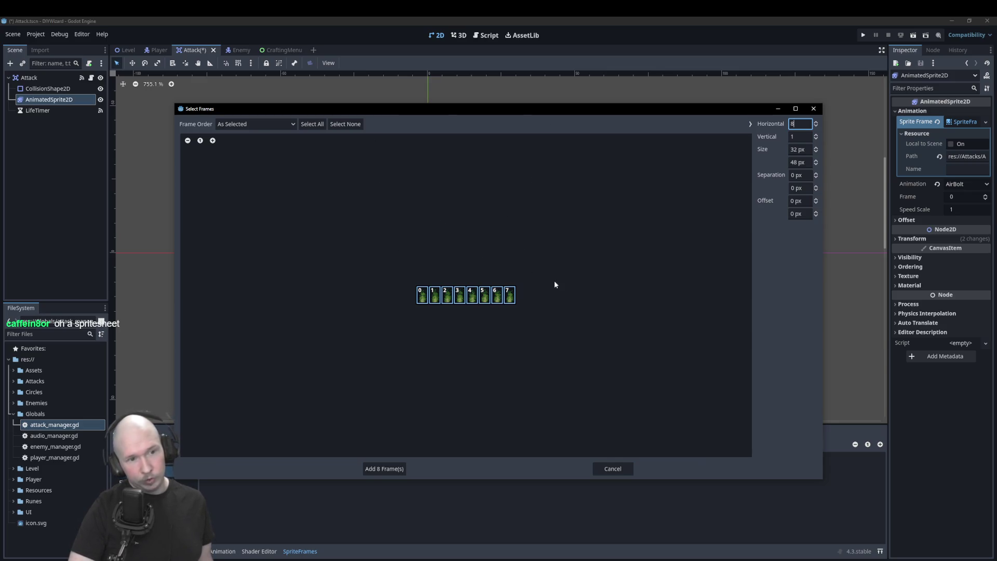
click(384, 468)
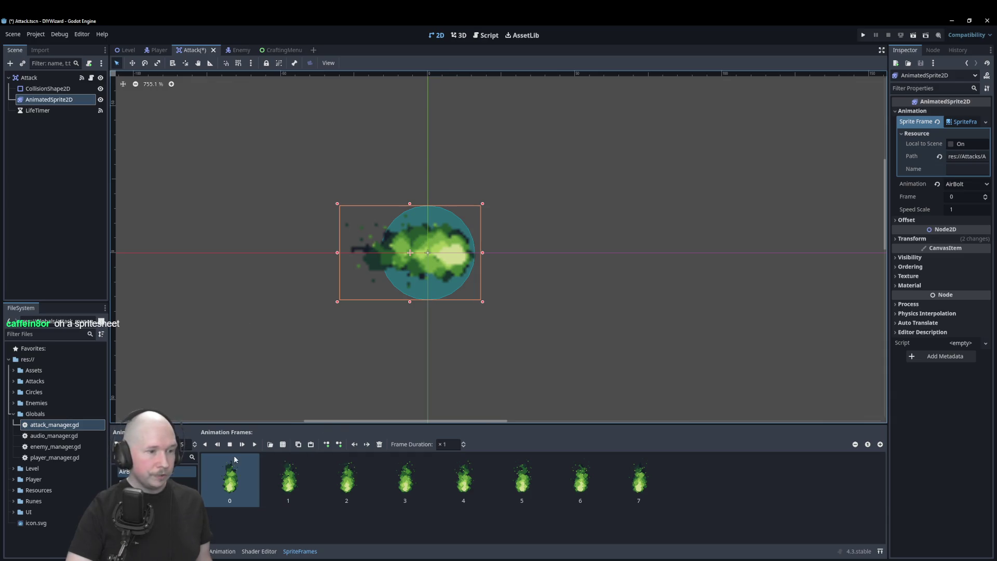
- Preview the green AirBolt animation, check IceBolt and MagicBolt, then add another new animation
click(255, 446)
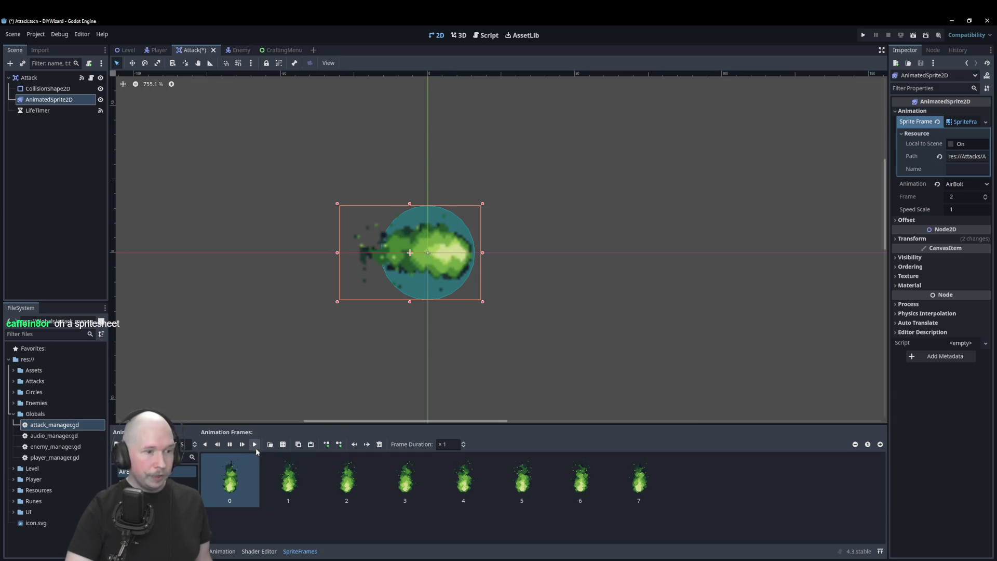
click(194, 446)
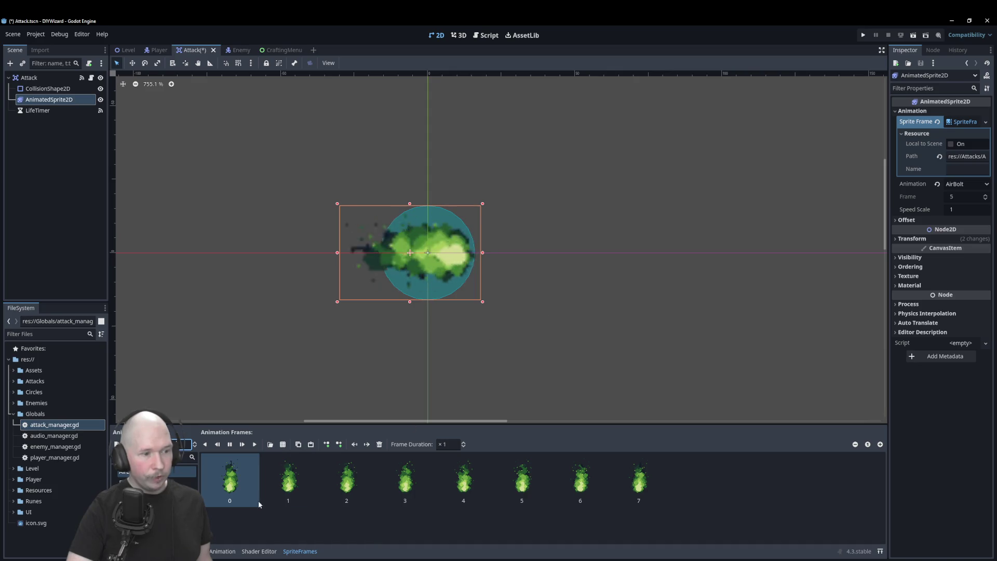
click(311, 533)
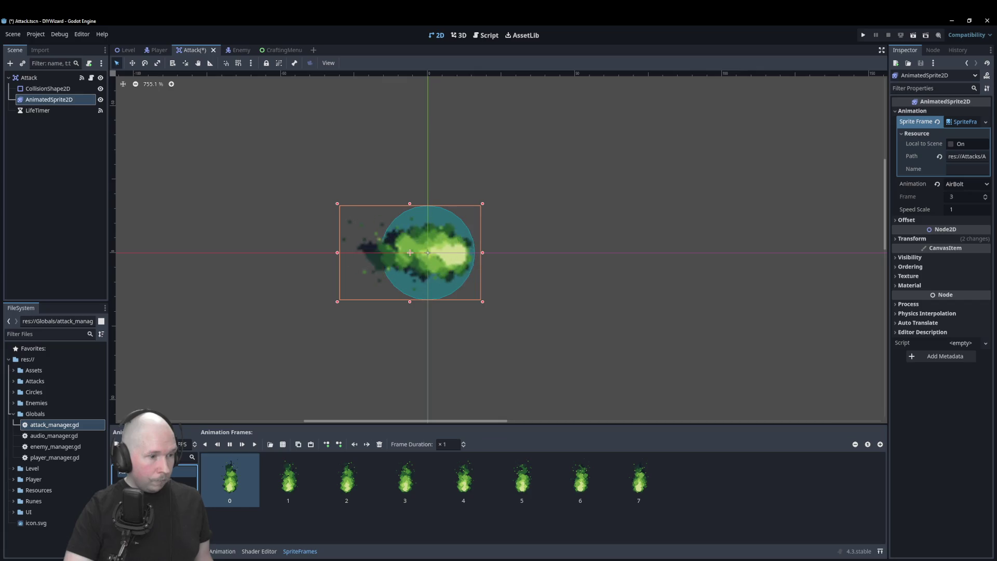
click(140, 502)
click(140, 512)
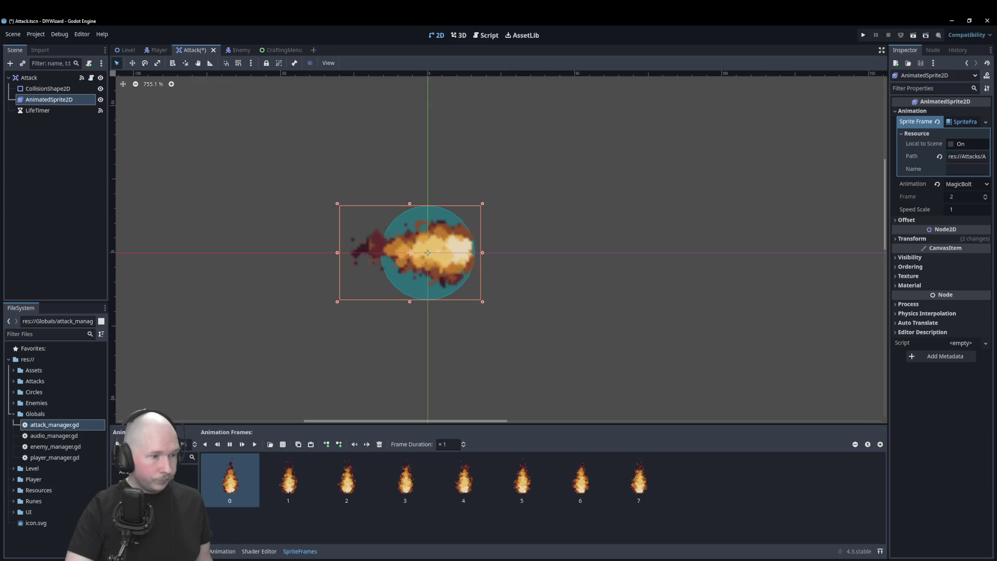
click(140, 523)
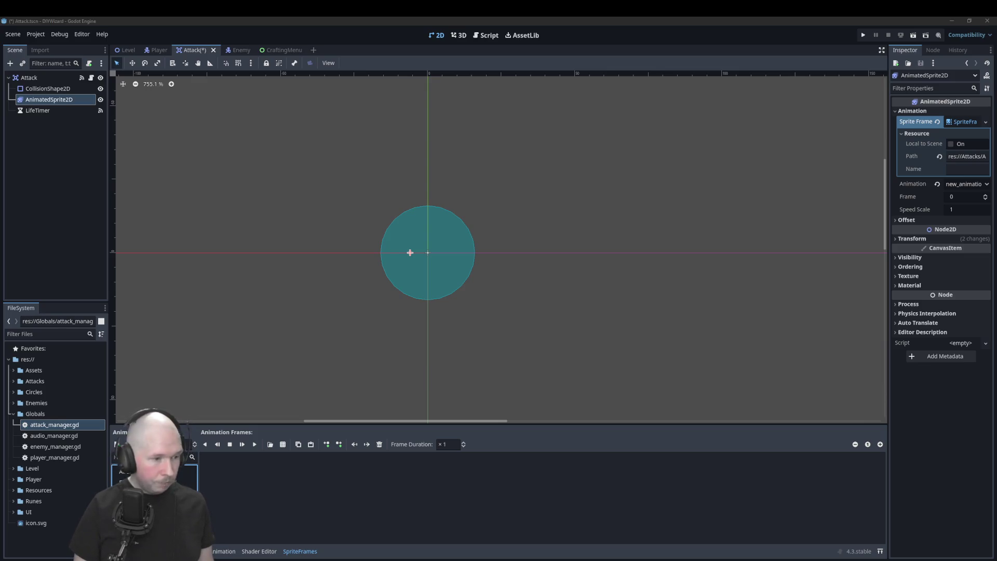
- Confirm the new animation's name and load Group 7 - 1.png from the fire asset white folder
key(Return)
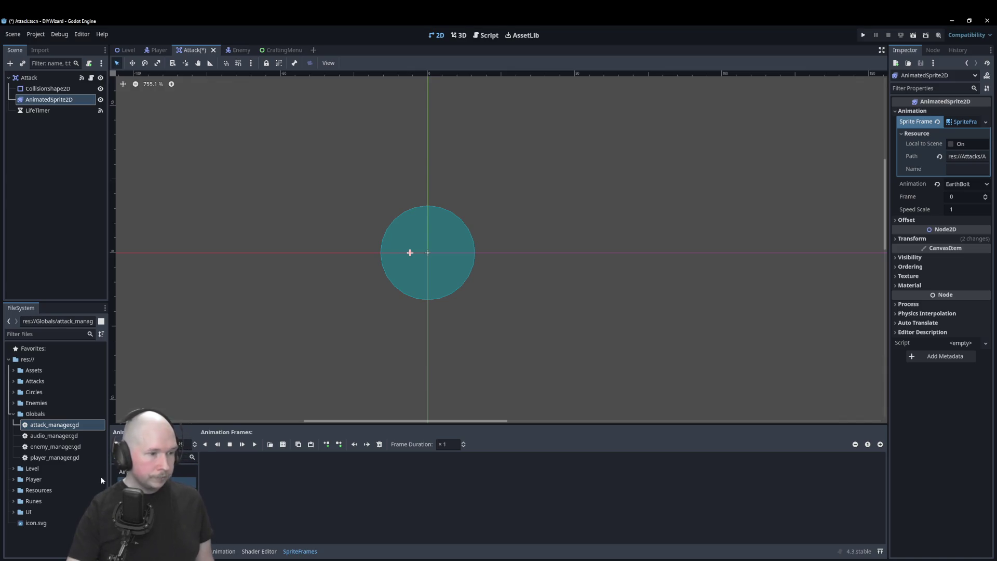
click(285, 445)
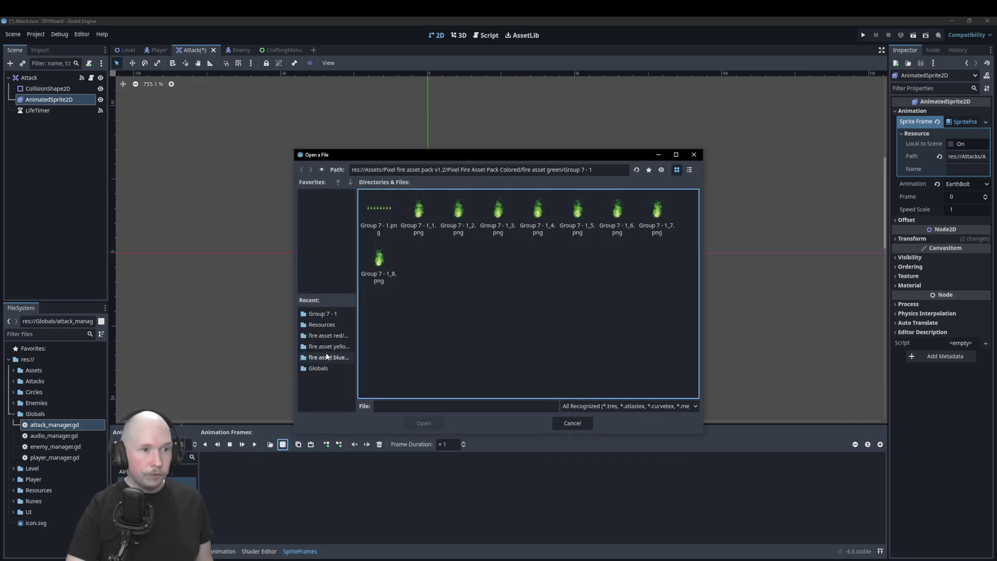
click(324, 171)
click(323, 172)
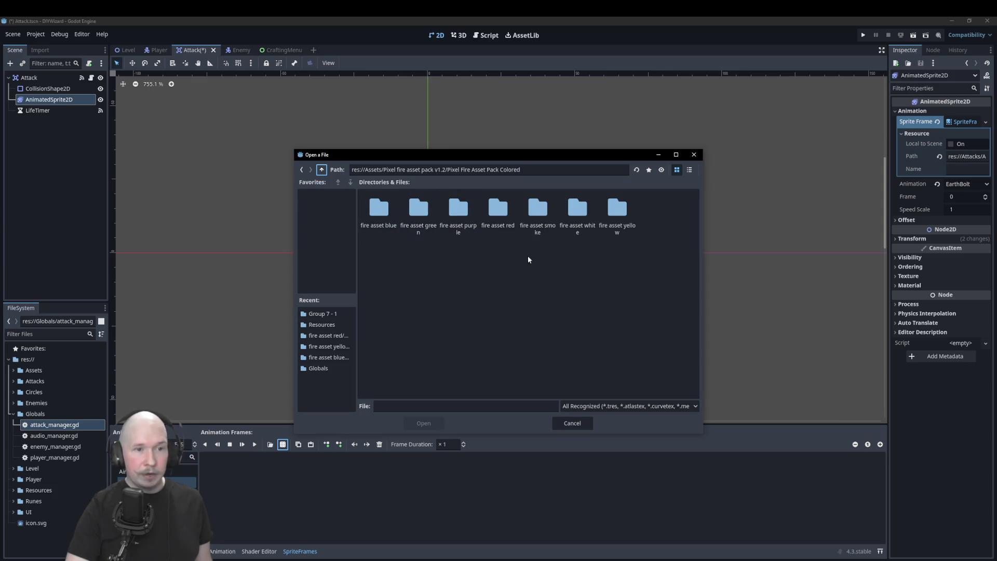
double_click(573, 233)
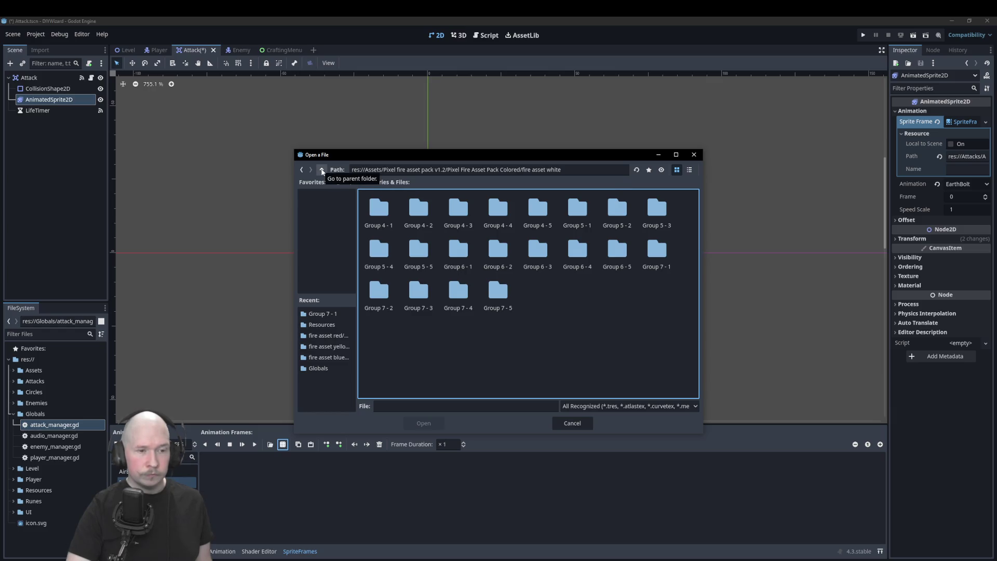
double_click(649, 255)
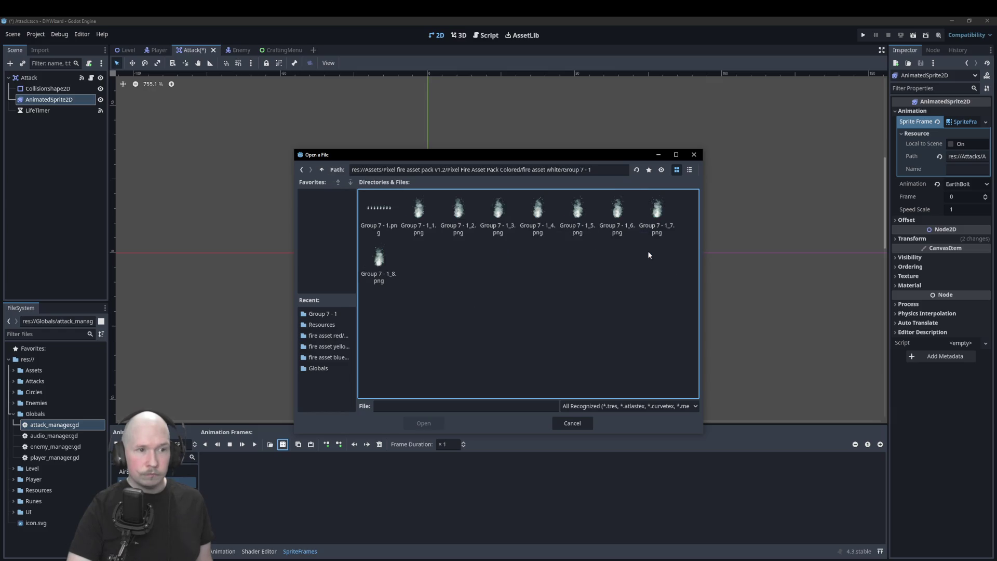
click(393, 214)
click(420, 423)
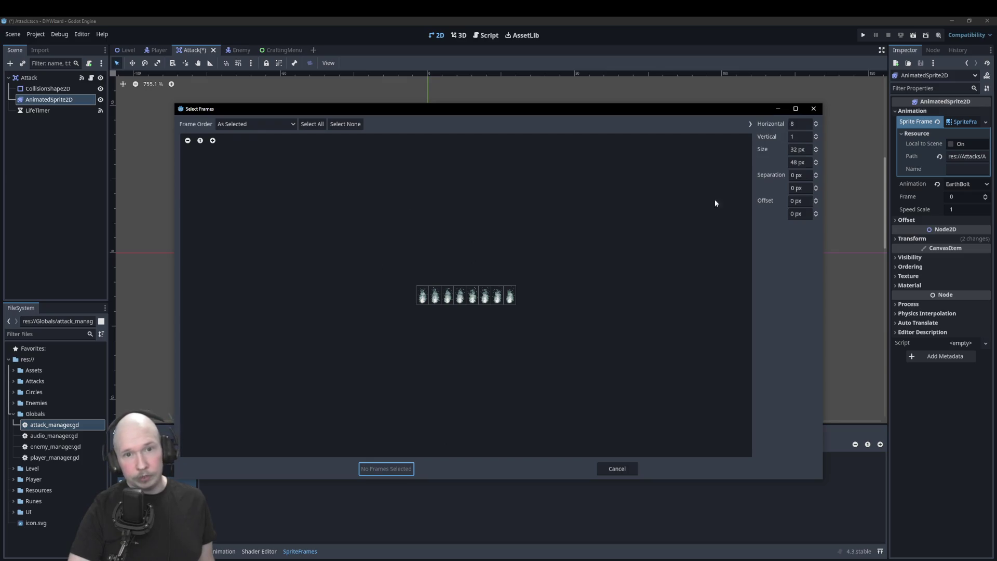
- Select all eight grey frames (0–7) and add them to the animation
click(422, 296)
click(434, 296)
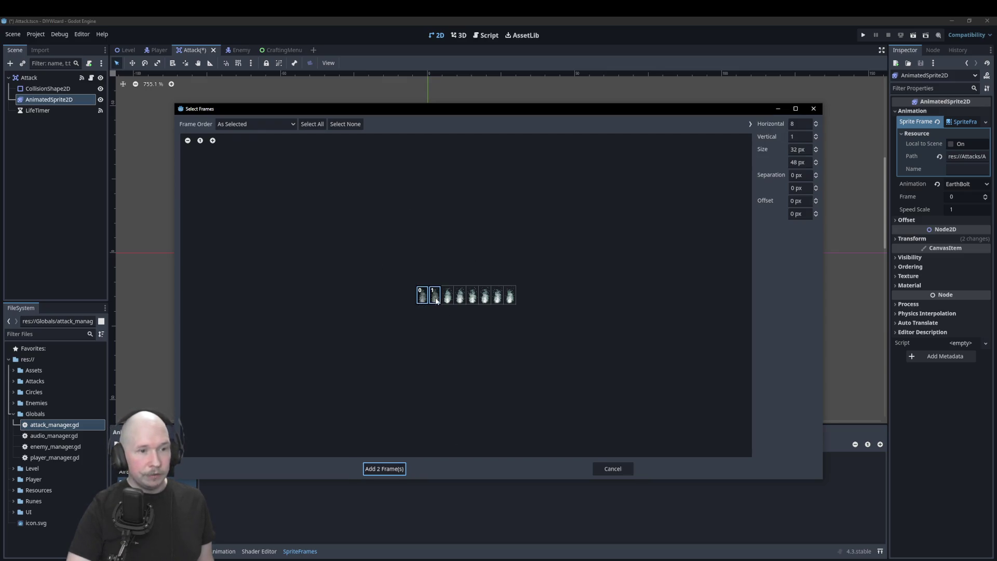
click(447, 296)
click(460, 296)
click(471, 299)
click(482, 299)
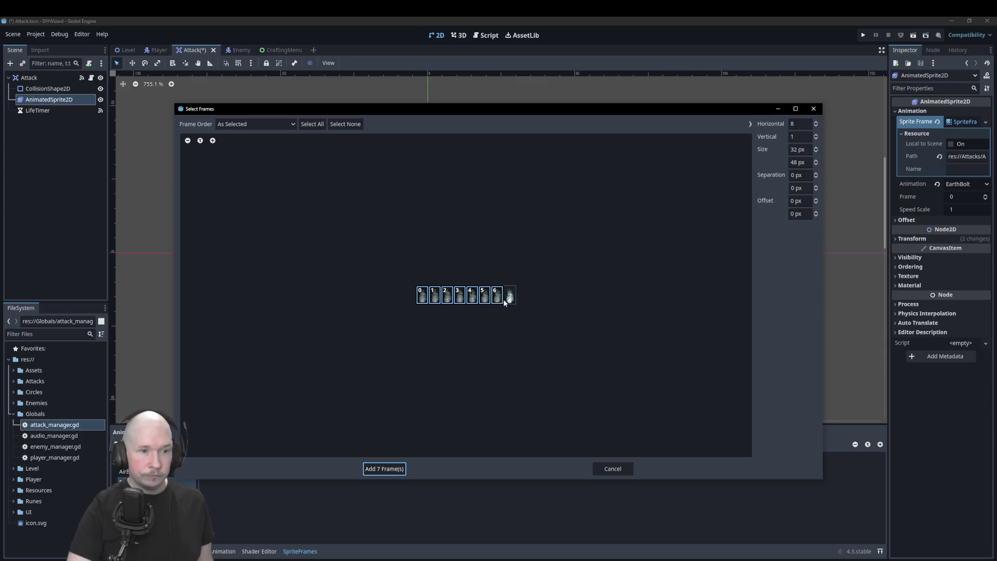
click(504, 299)
click(385, 469)
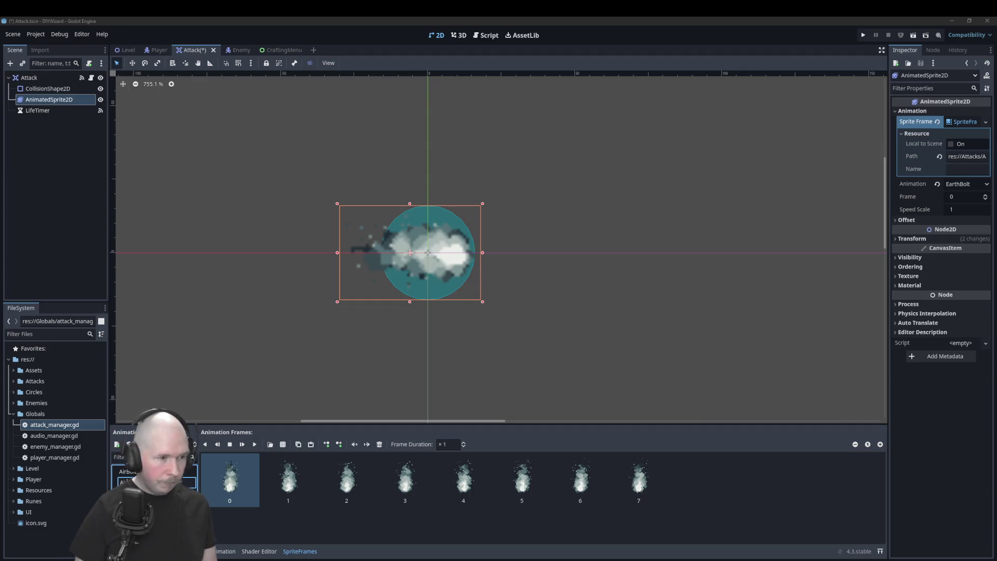
- Rename the green animation EarthBolt, keep the grey one as AirBolt, and save the scene
click(156, 482)
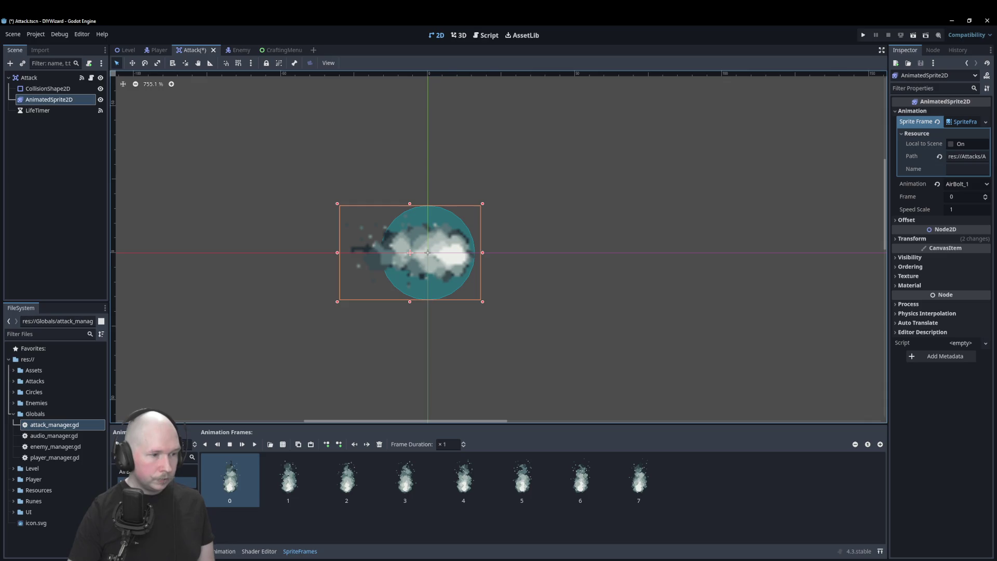
key(Up)
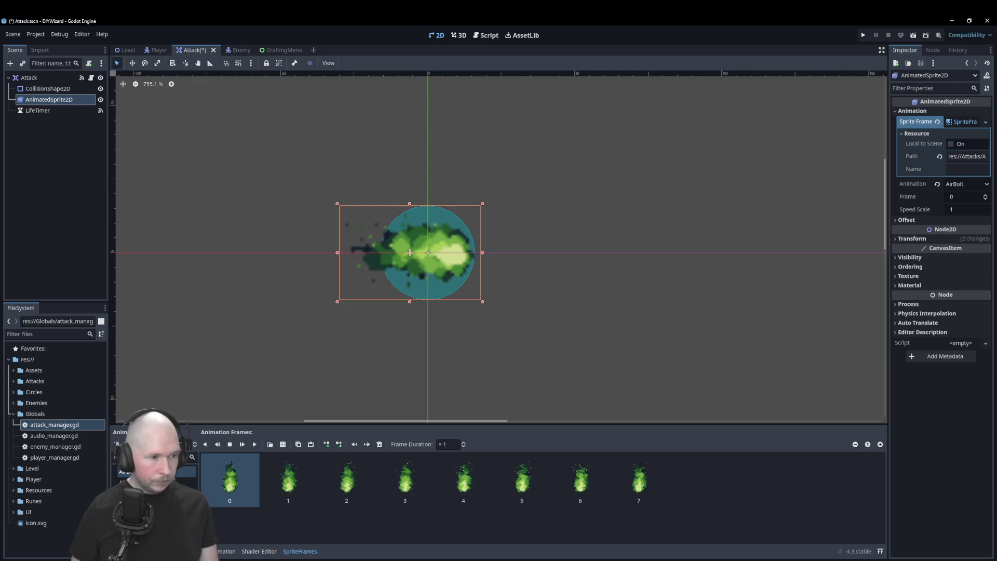
key(F2)
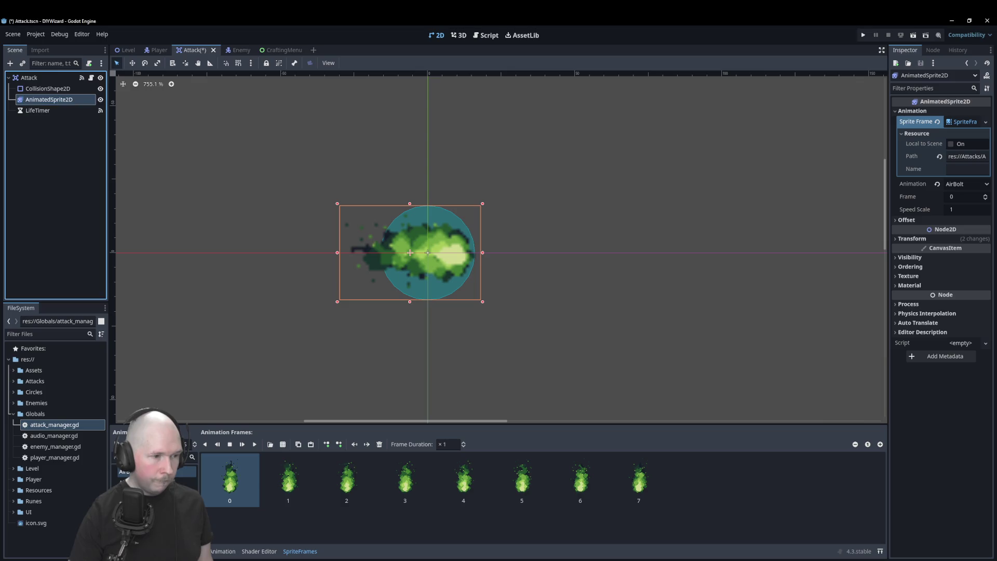
click(128, 471)
text(EBo)
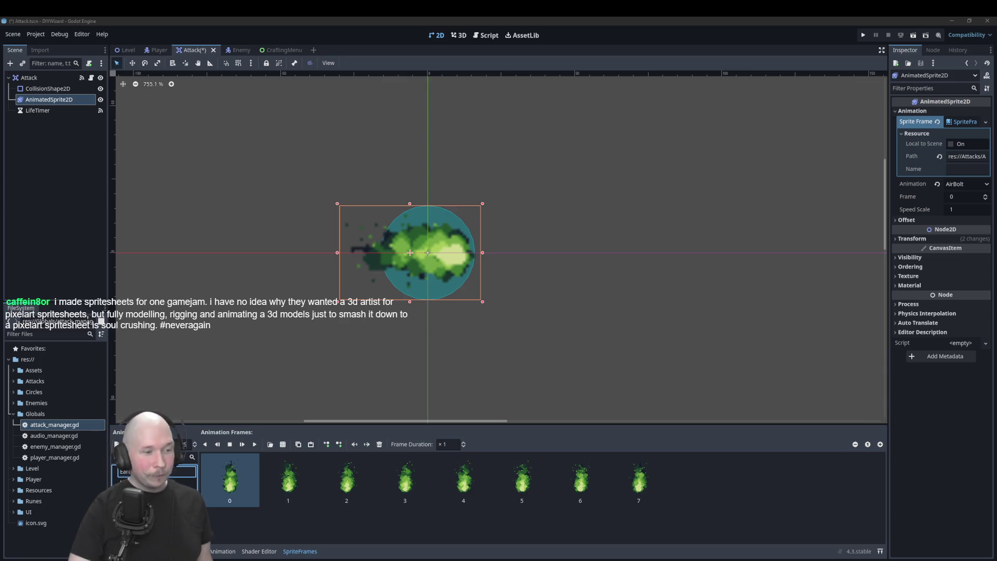
click(156, 472)
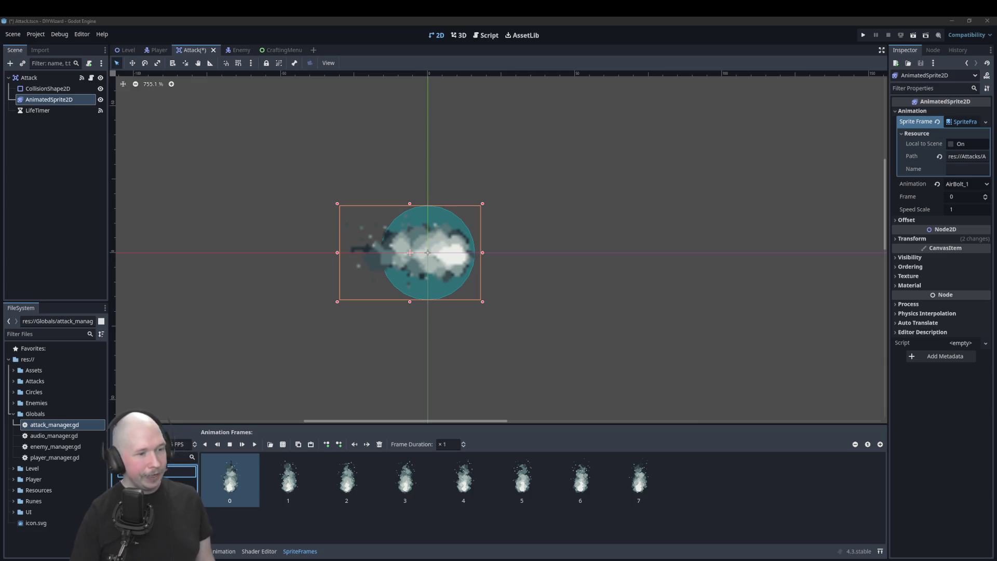
key(Return)
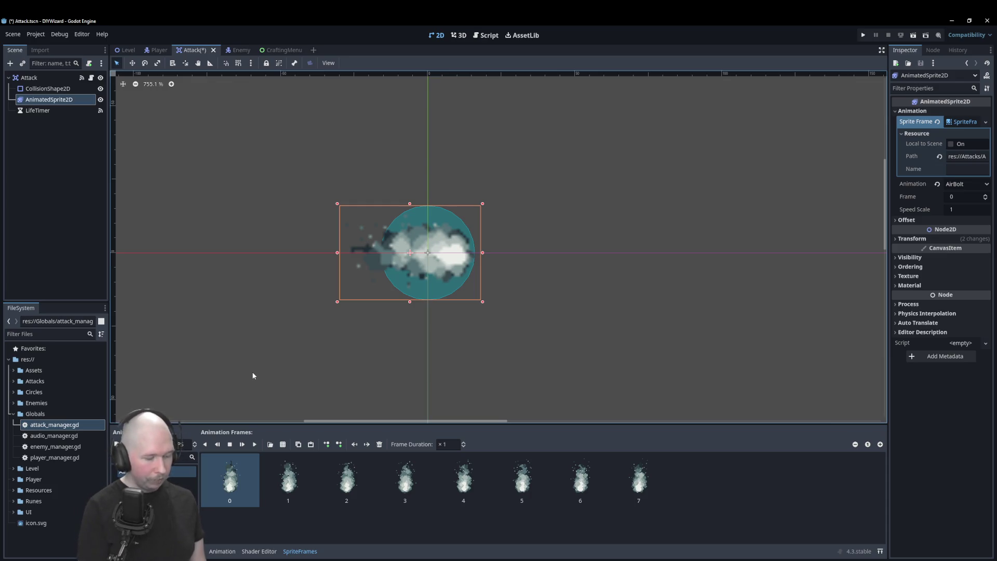
key(ctrl+s)
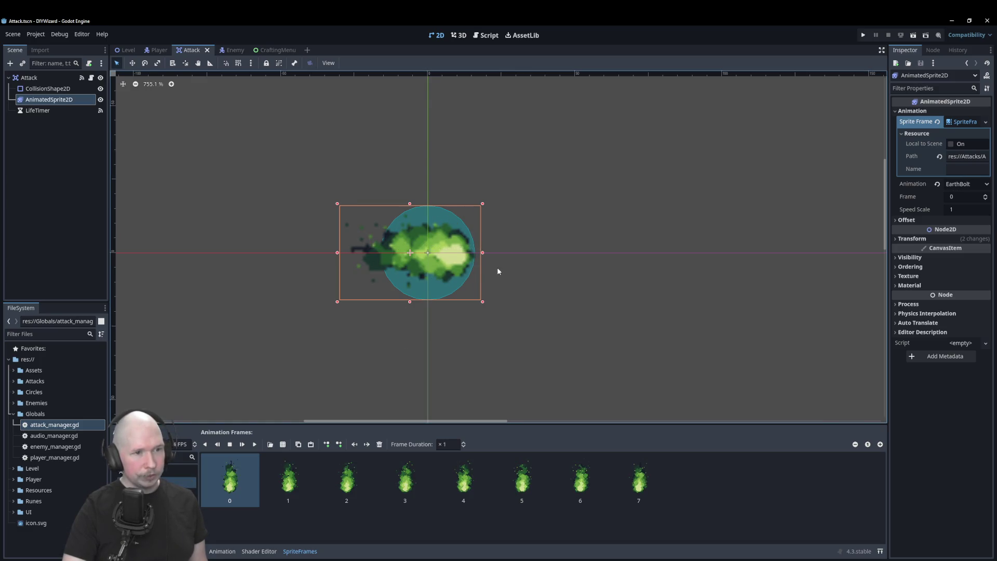
- Preview the EarthBolt animation, then open attack_base_class.gd at the IceBolt line
click(254, 444)
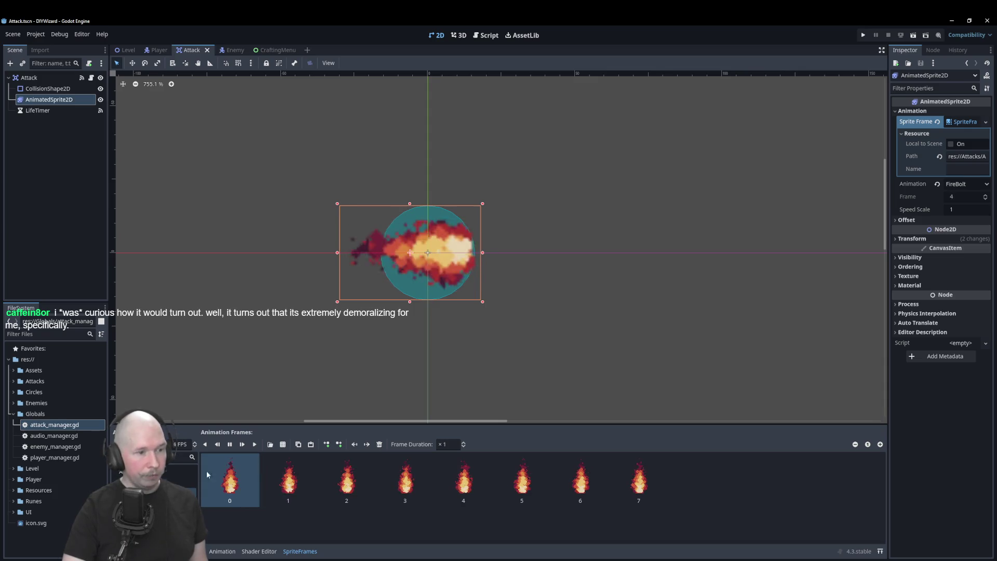
click(182, 482)
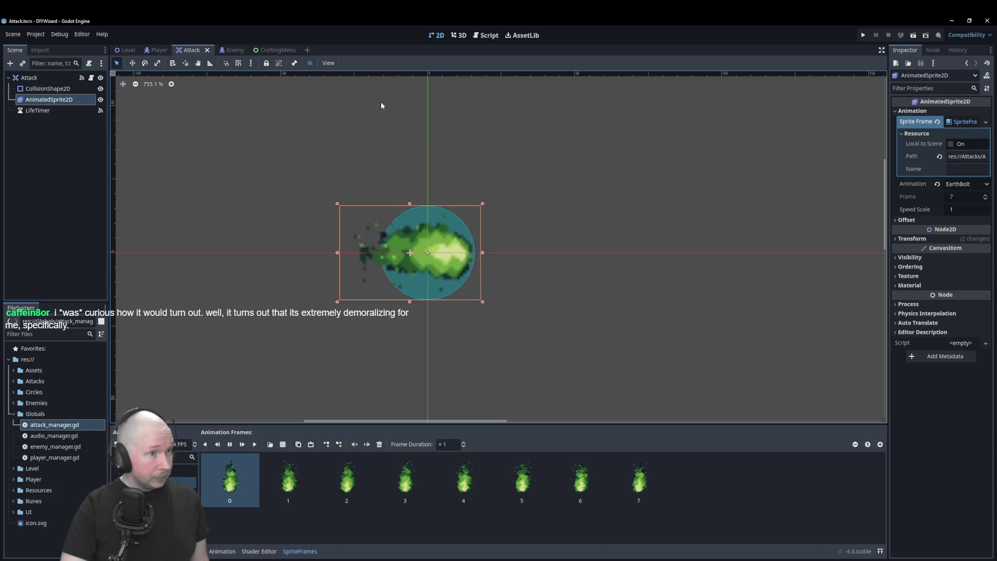
click(487, 35)
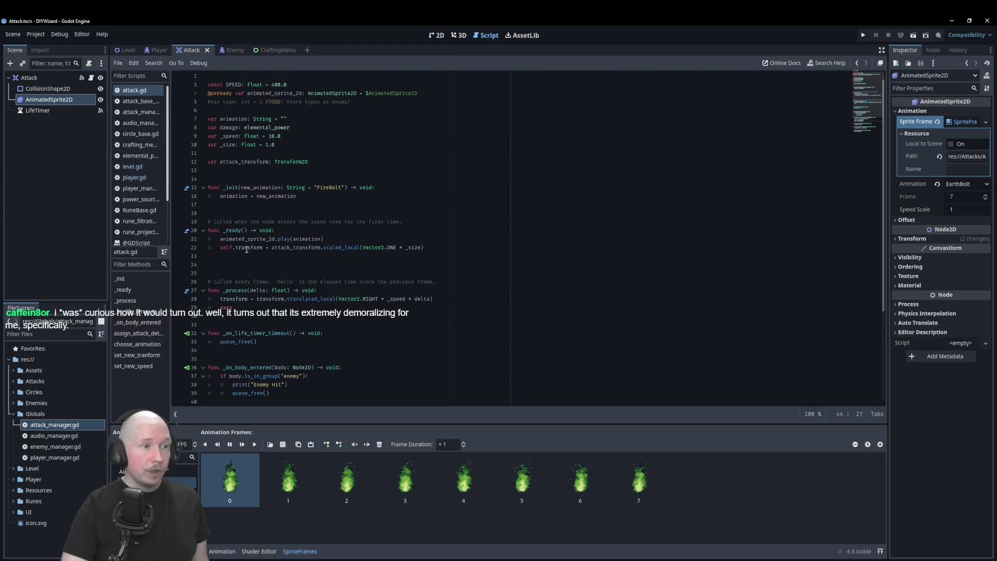
scroll(285, 312, up, 1)
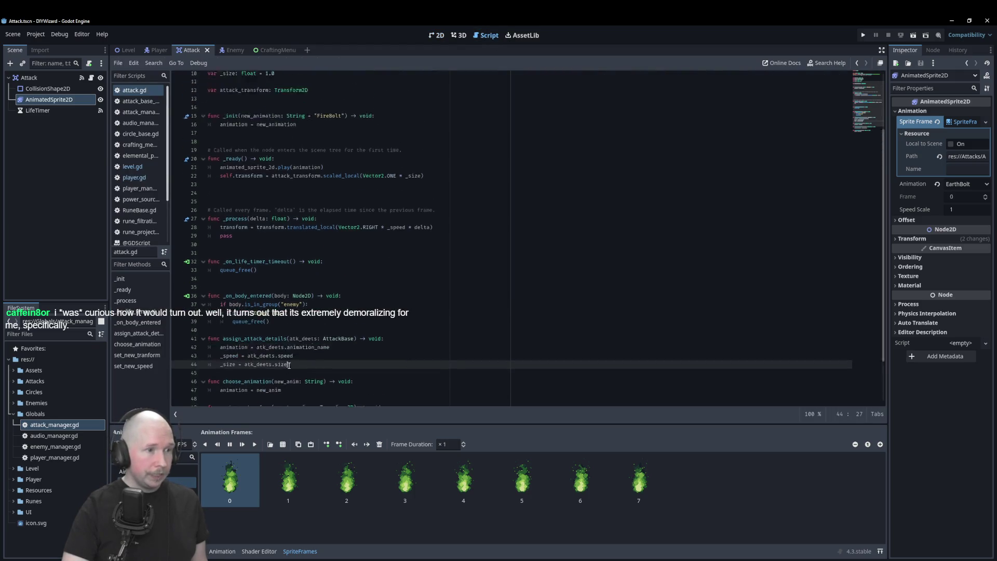
click(138, 101)
click(369, 277)
click(377, 326)
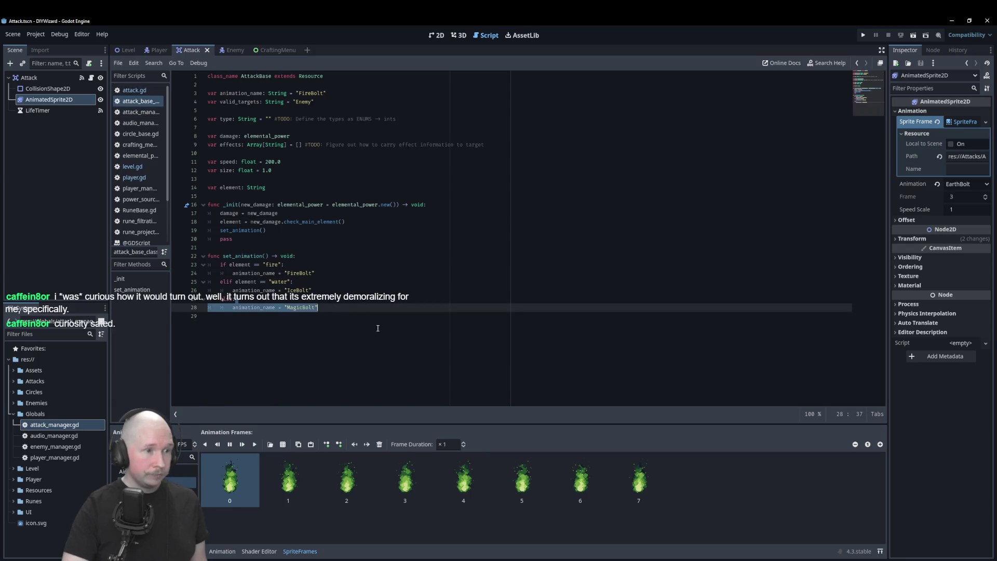
- Add an elif branch setting animation_name to "AirBolt" when element is "air"
click(372, 292)
key(Return)
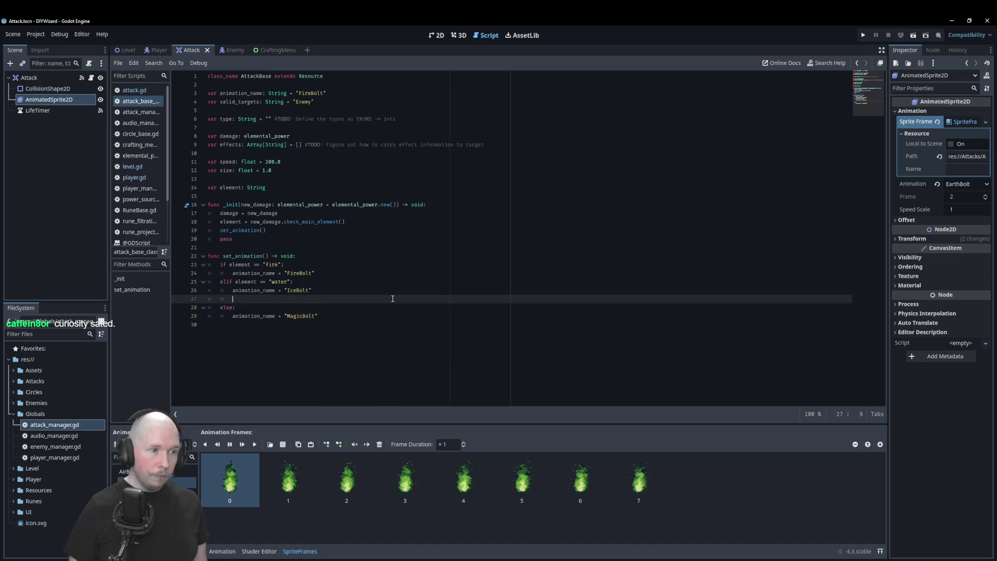
key(BackSpace)
text(elid)
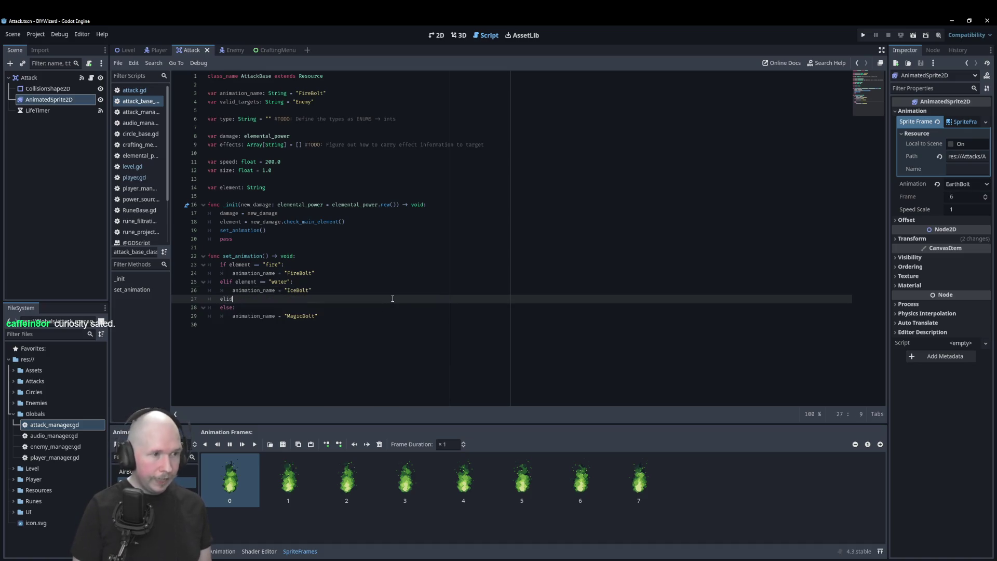
key(BackSpace)
text(f)
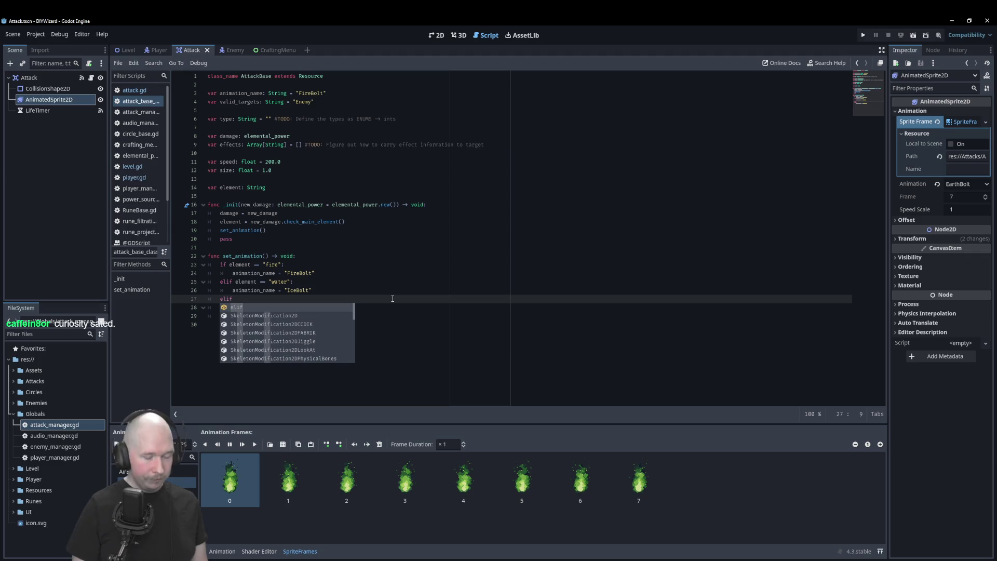
text(:)
key(Up)
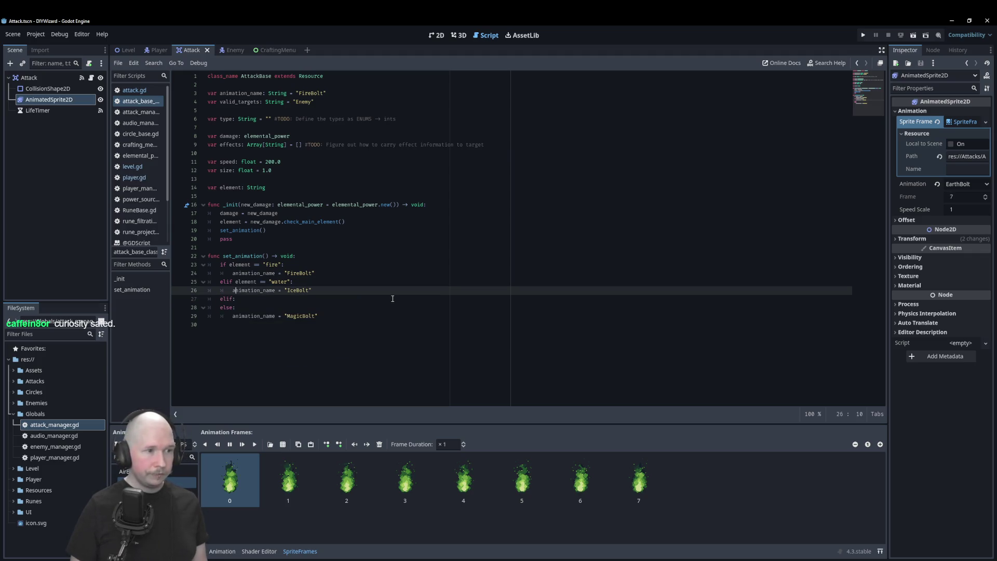
key(Down)
key(Left)
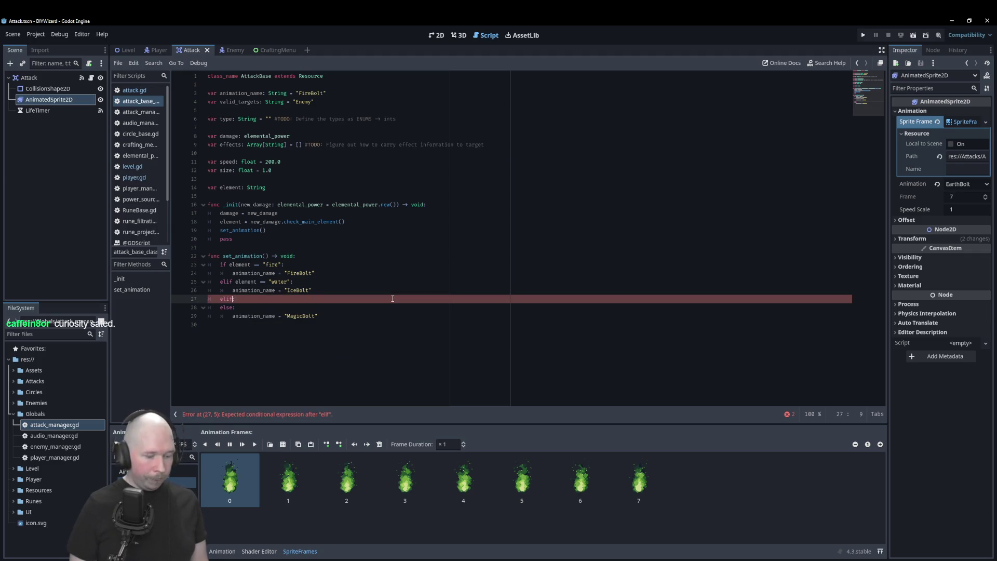
text(element = )
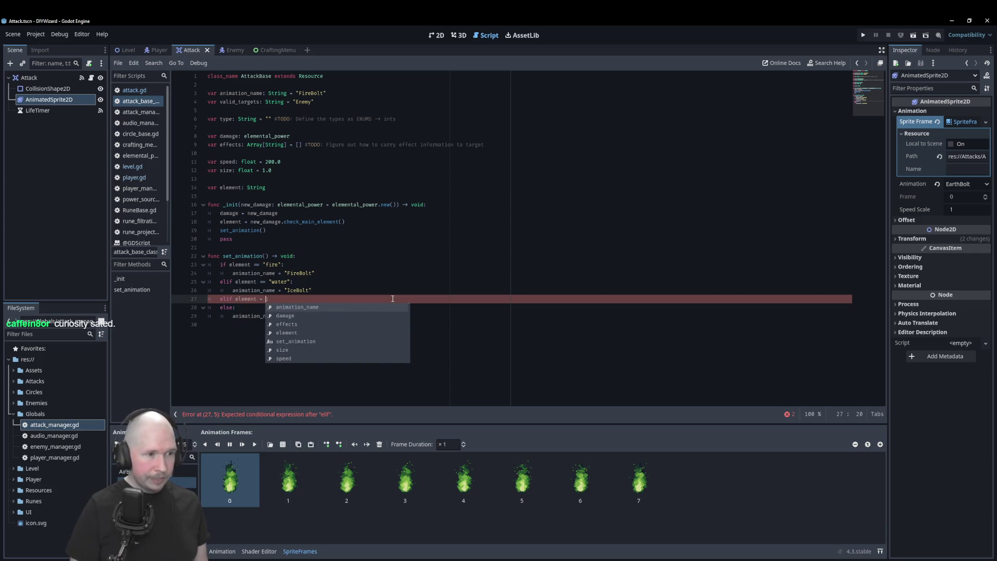
text(=)
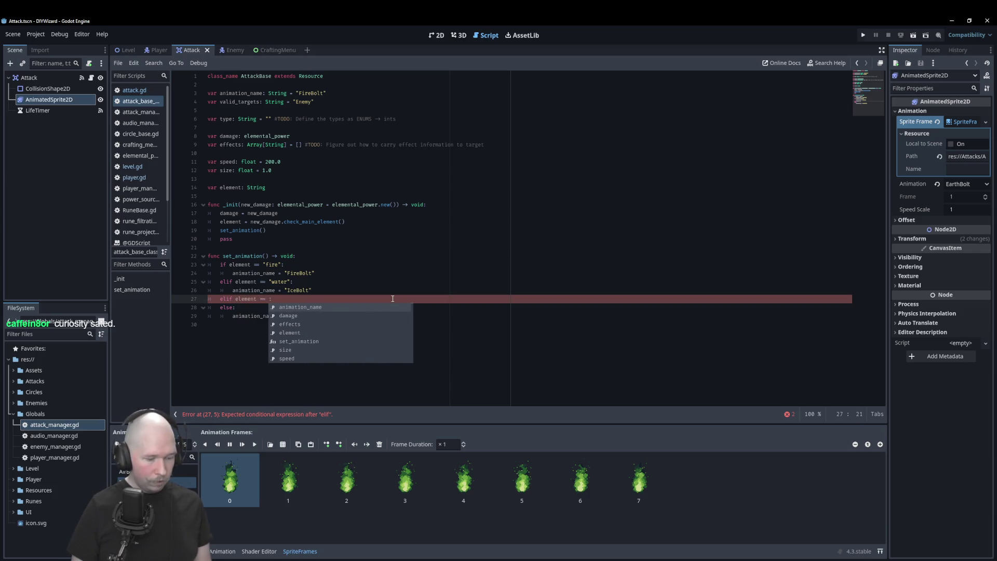
text("air)
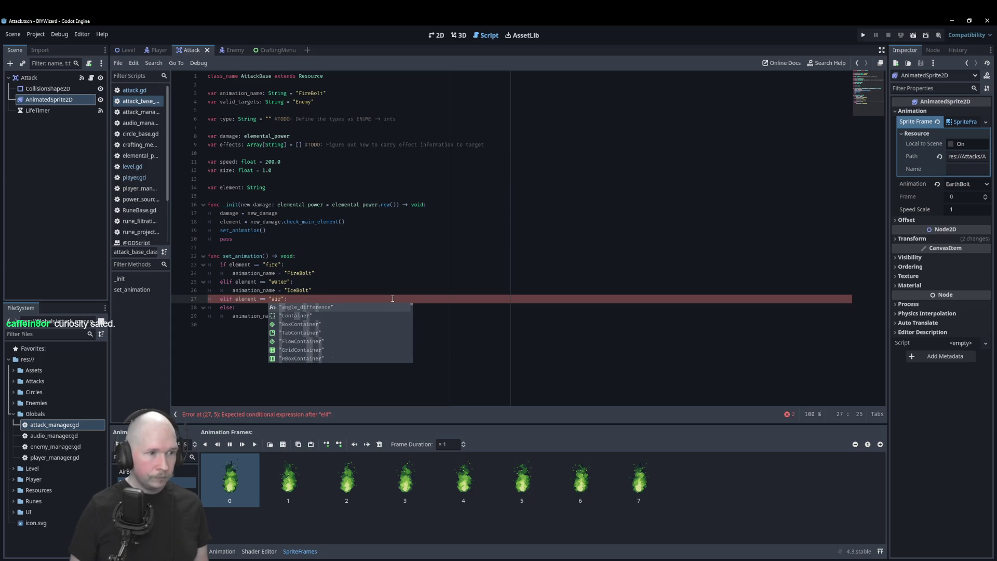
key(End)
key(Return)
text(animation_name)
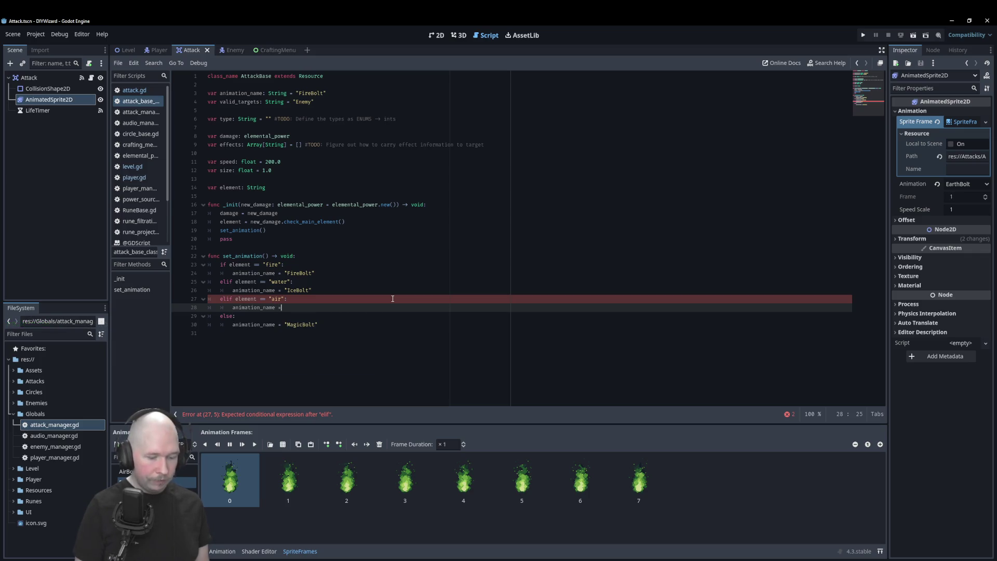
text( = "AirBol)
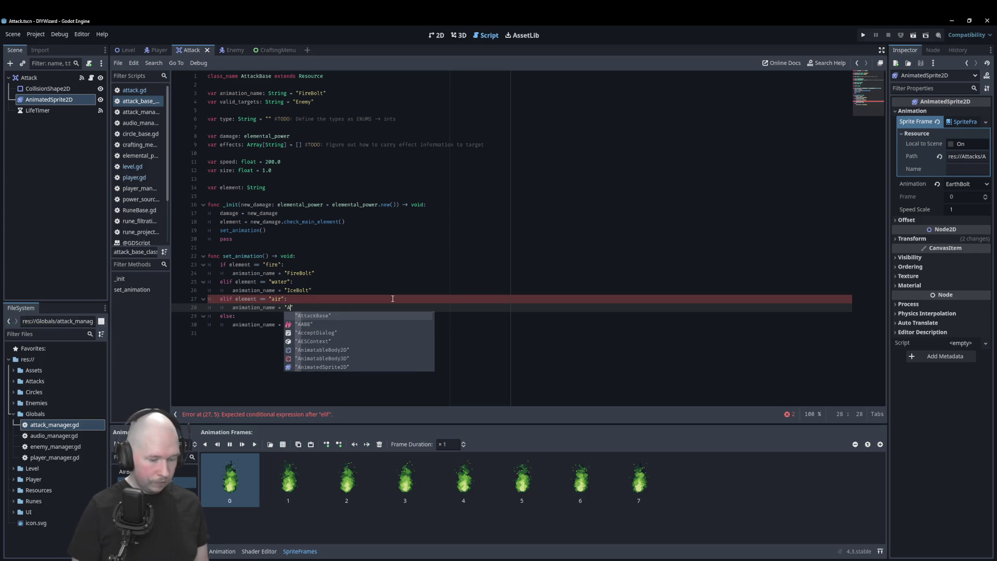
text(t)
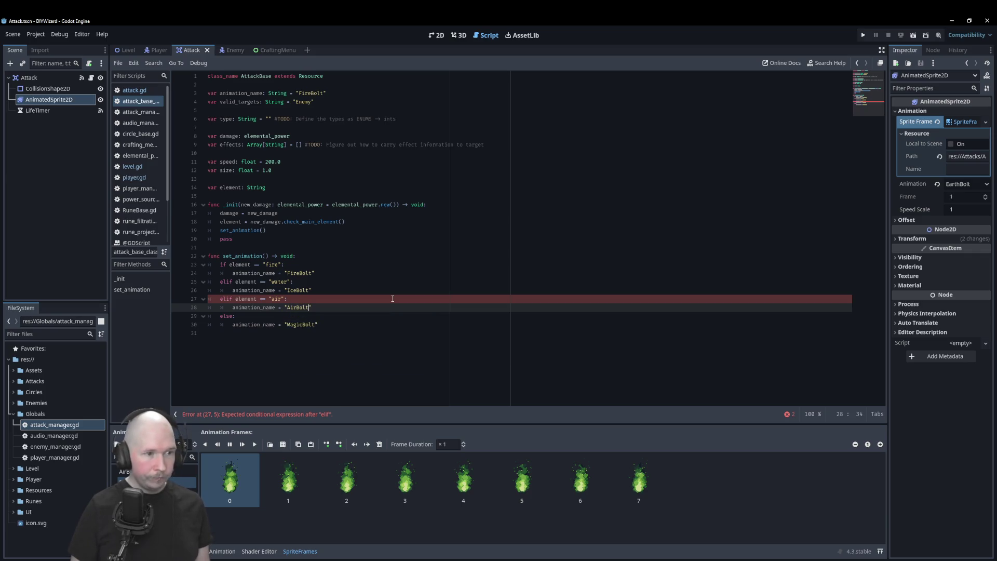
key(Return)
text(elif)
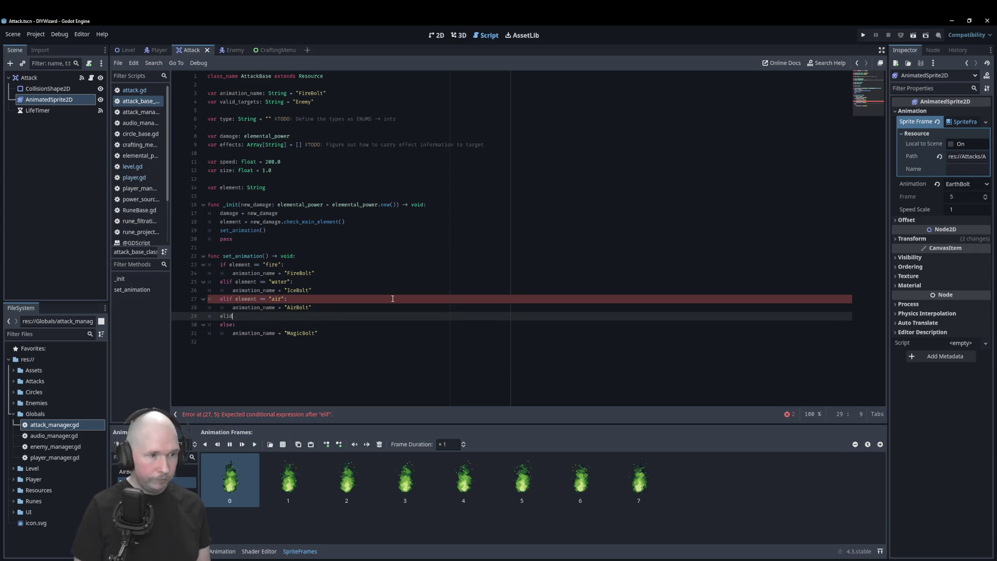
- Add a branch setting animation_name to "EarthBolt" when element is "earth"
text( element ==)
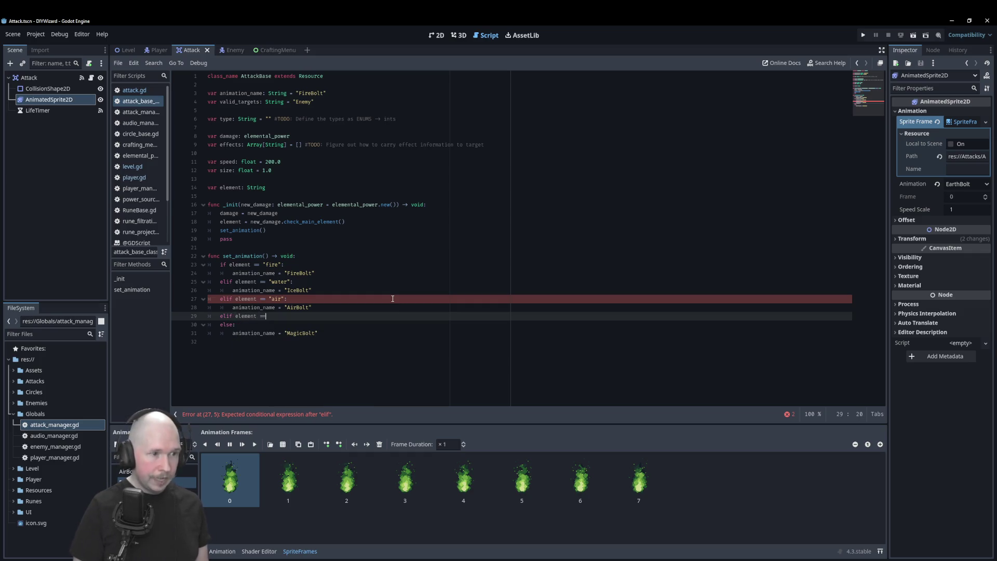
text( ")
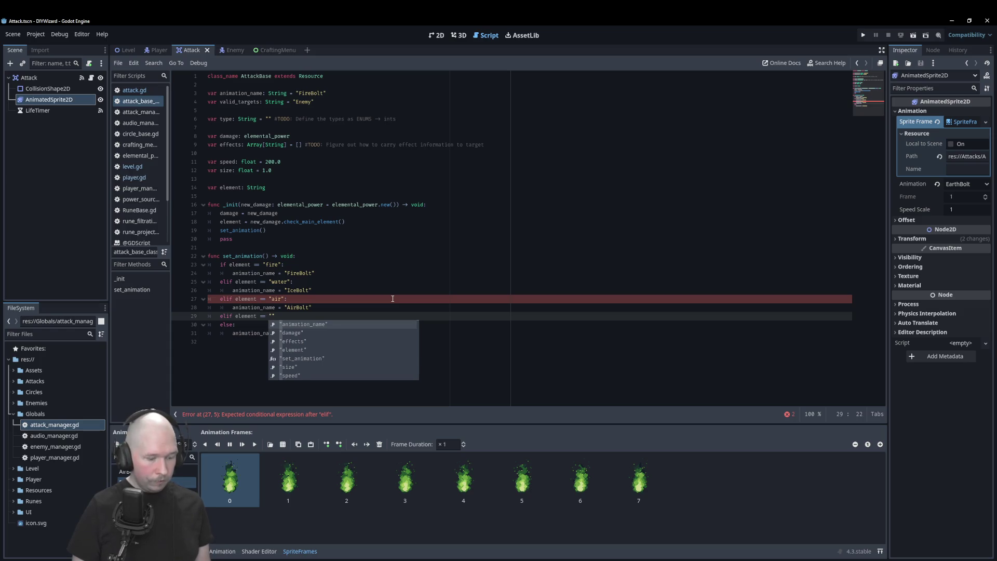
text(earth)
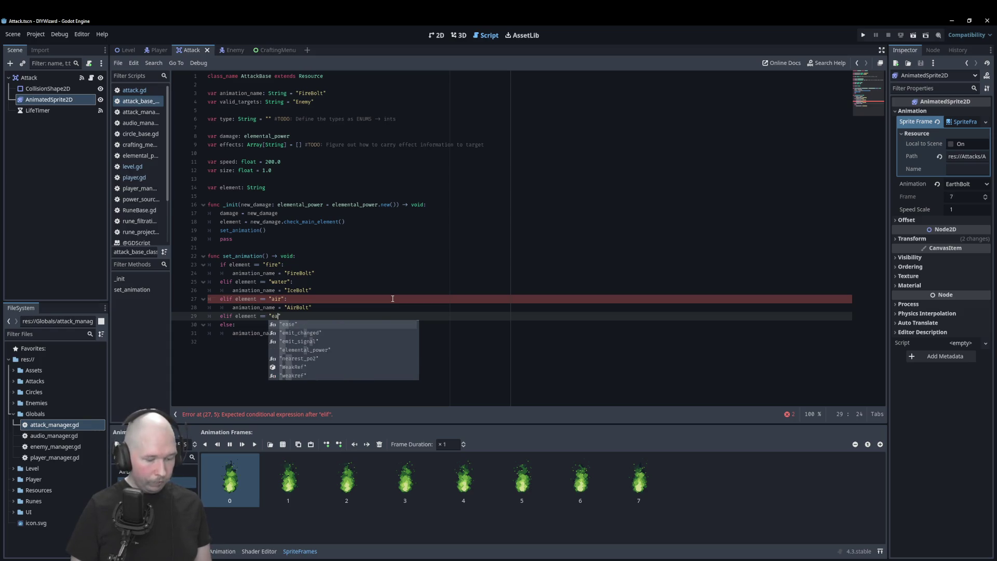
text(")
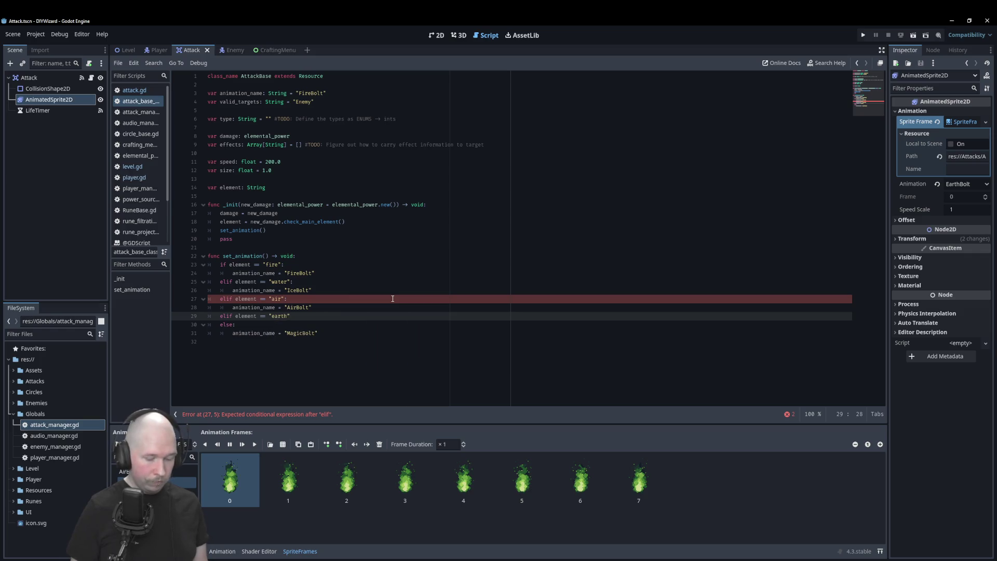
text(:)
key(Return)
text(anima)
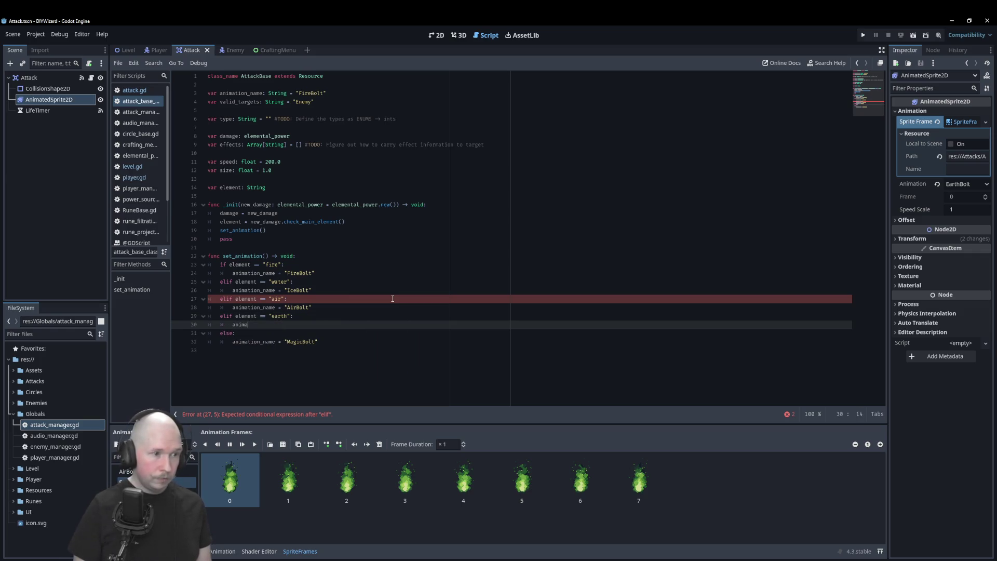
key(Return)
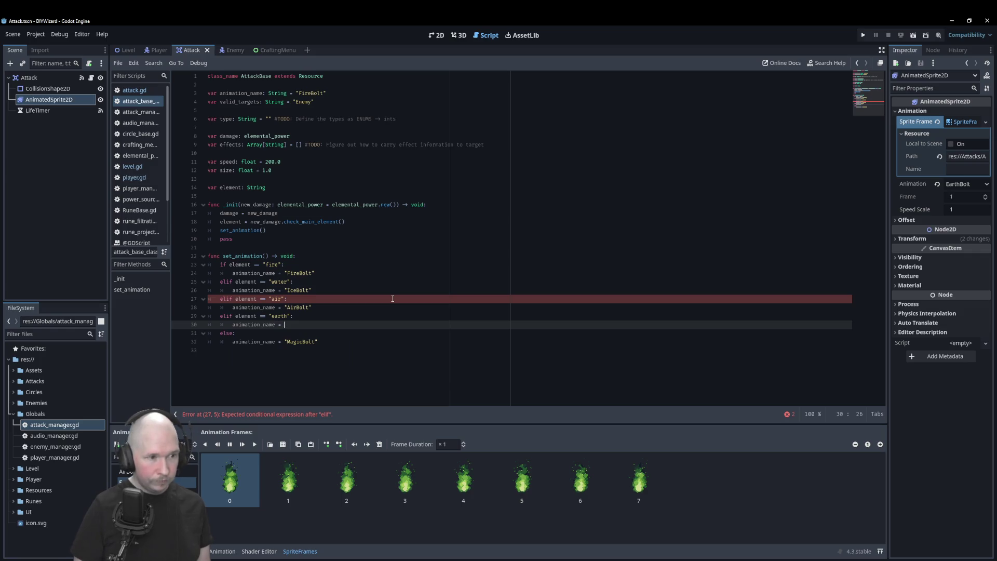
text("Earth)
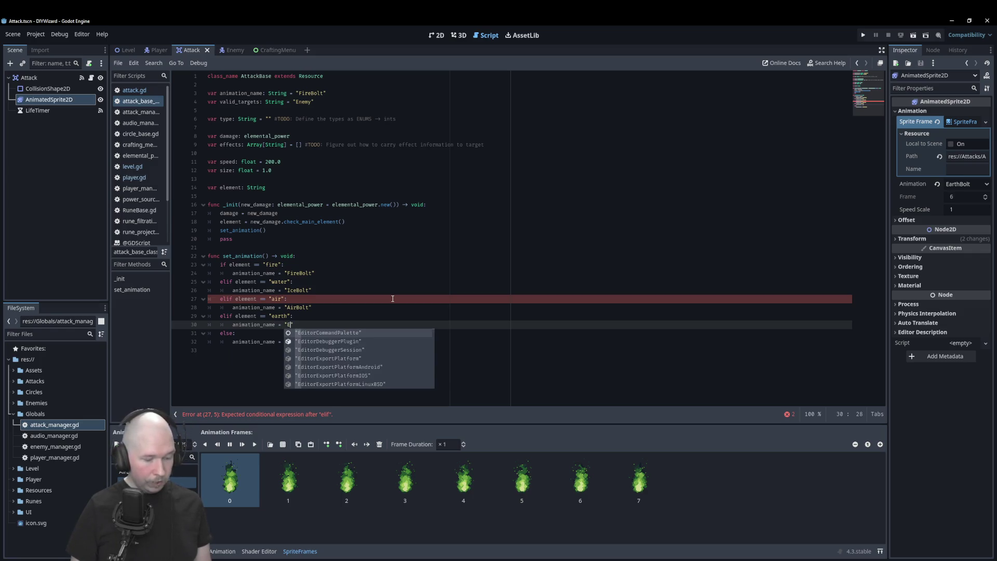
text(Bolt)
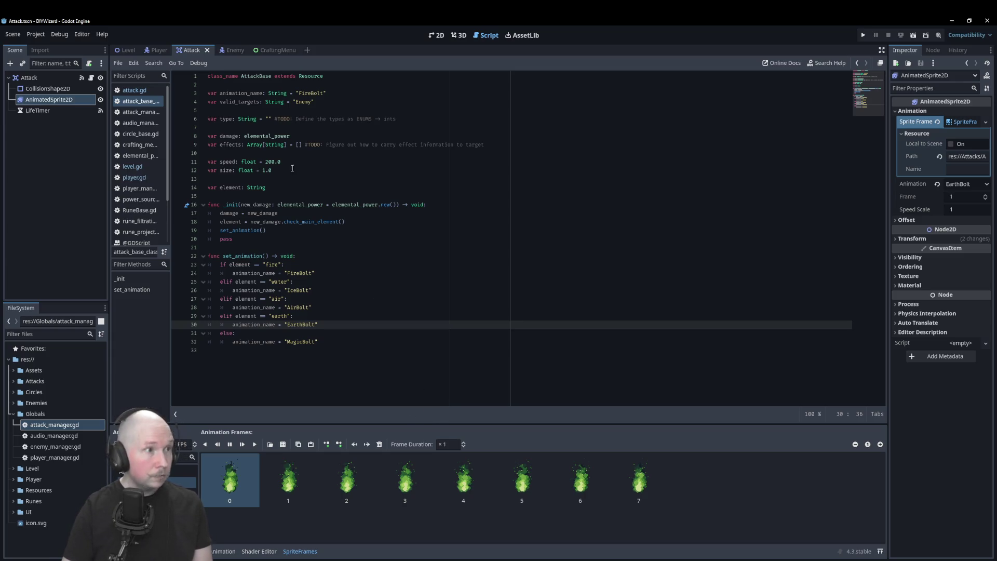
click(128, 50)
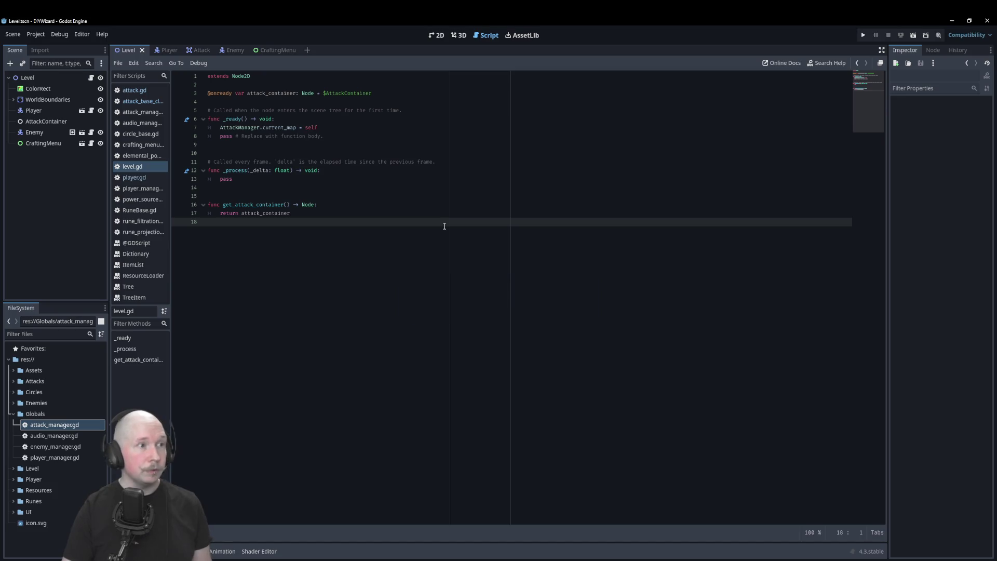
- Run the game with F5 and cycle runes, settling on Power_100 with the Fire element
key(F5)
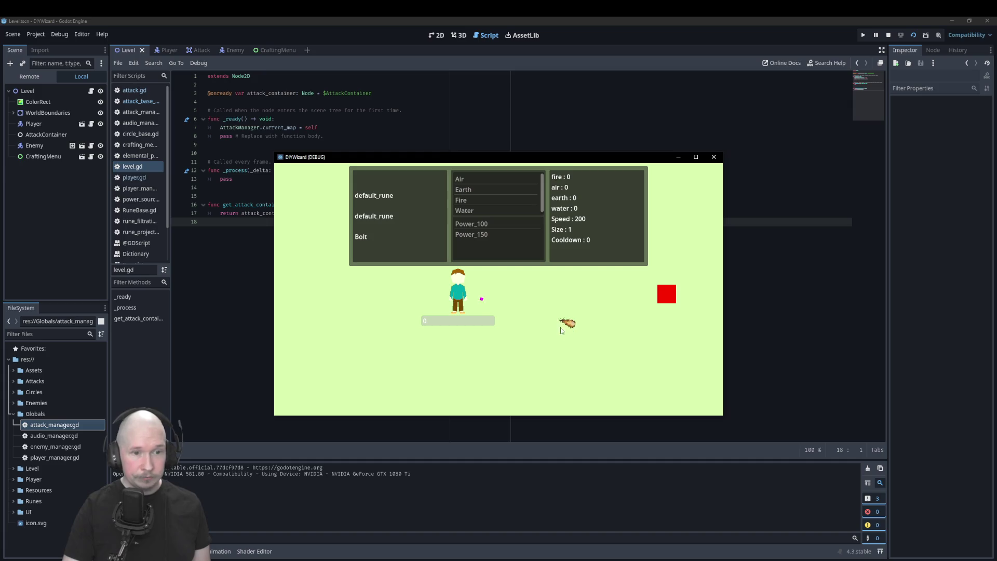
click(480, 234)
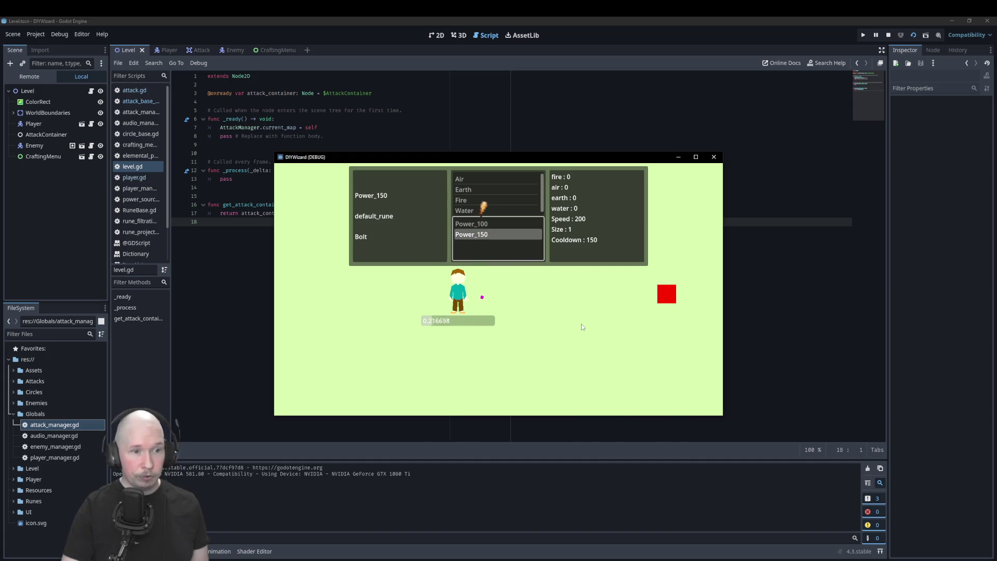
click(501, 222)
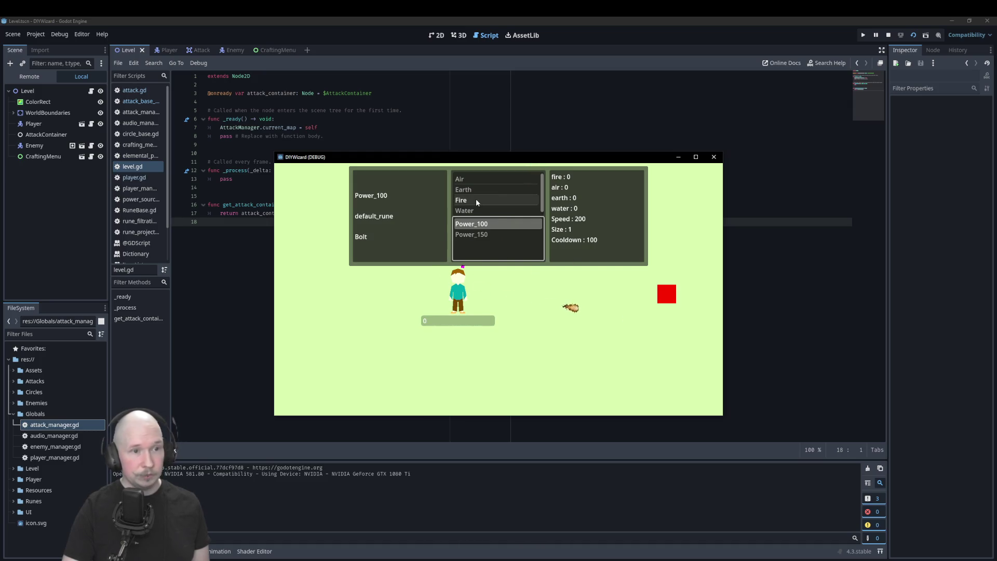
click(480, 177)
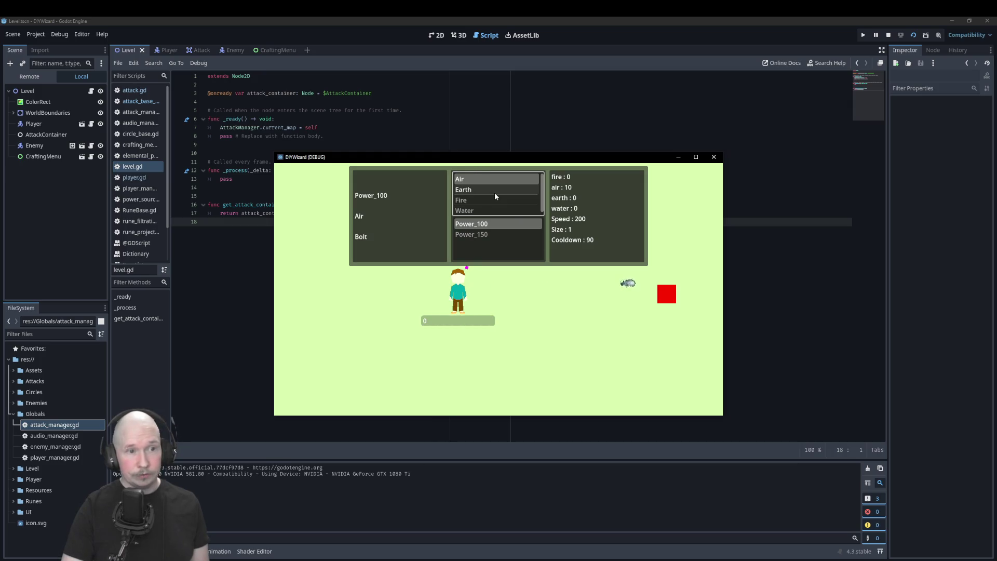
click(494, 190)
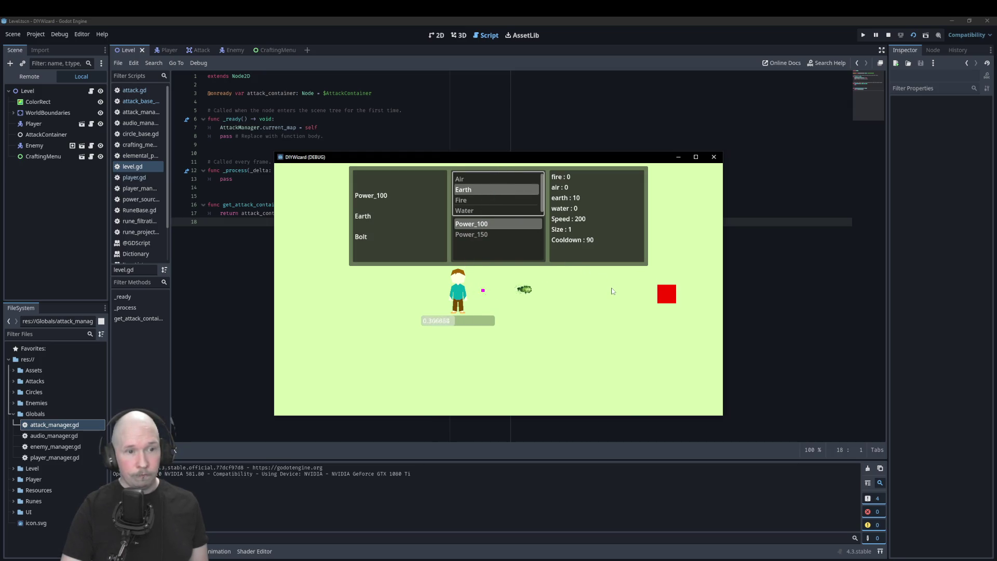
click(480, 180)
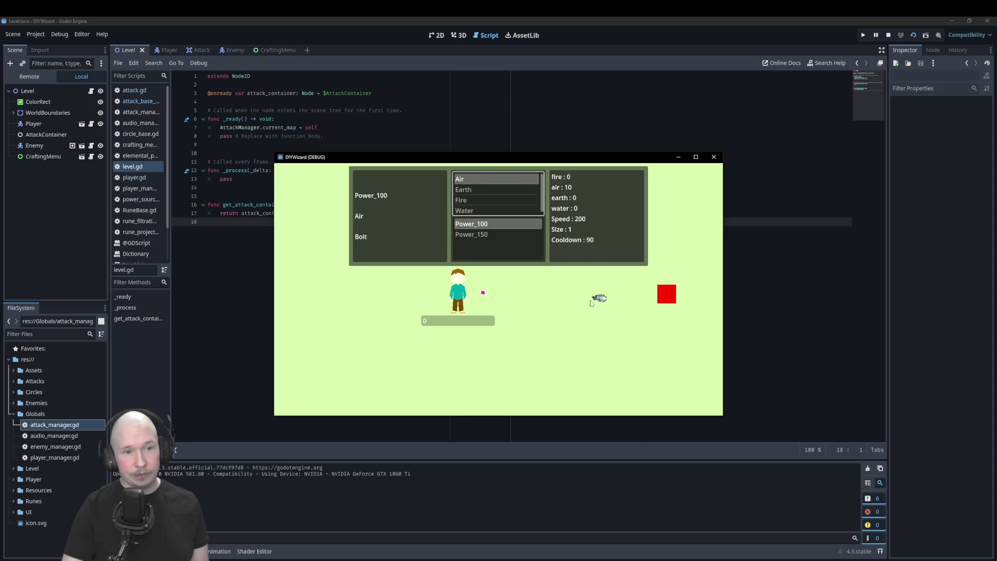
click(479, 191)
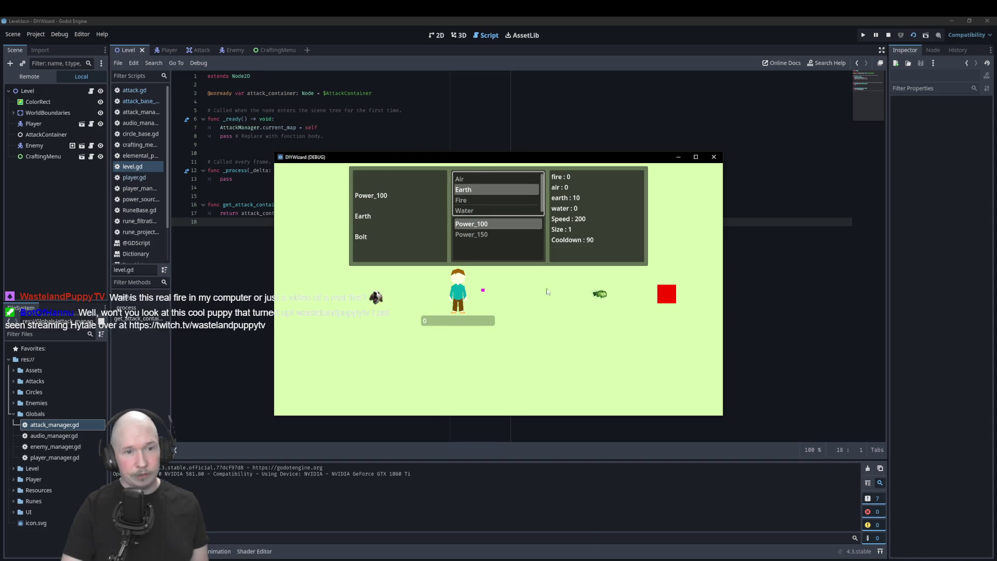
click(486, 203)
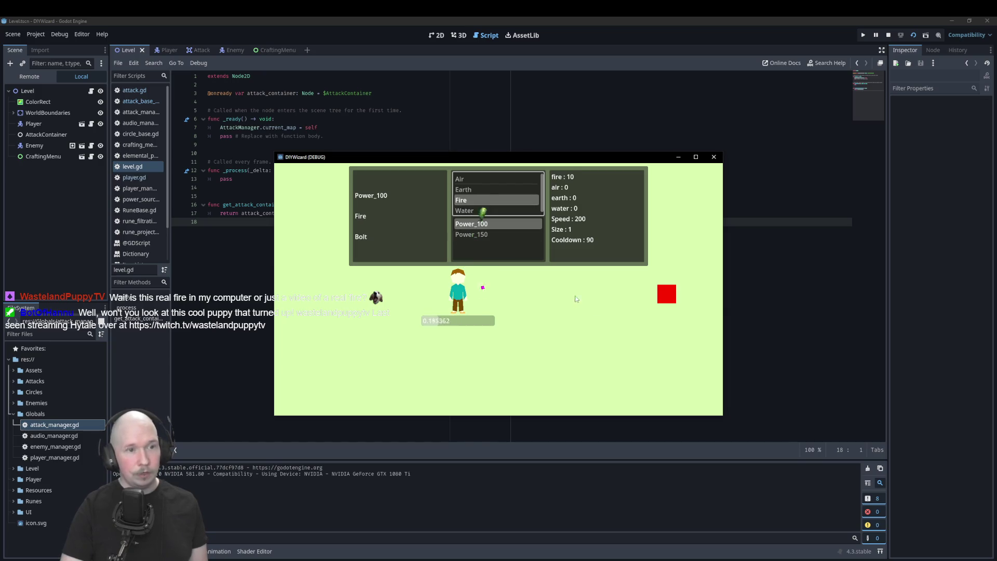
click(482, 210)
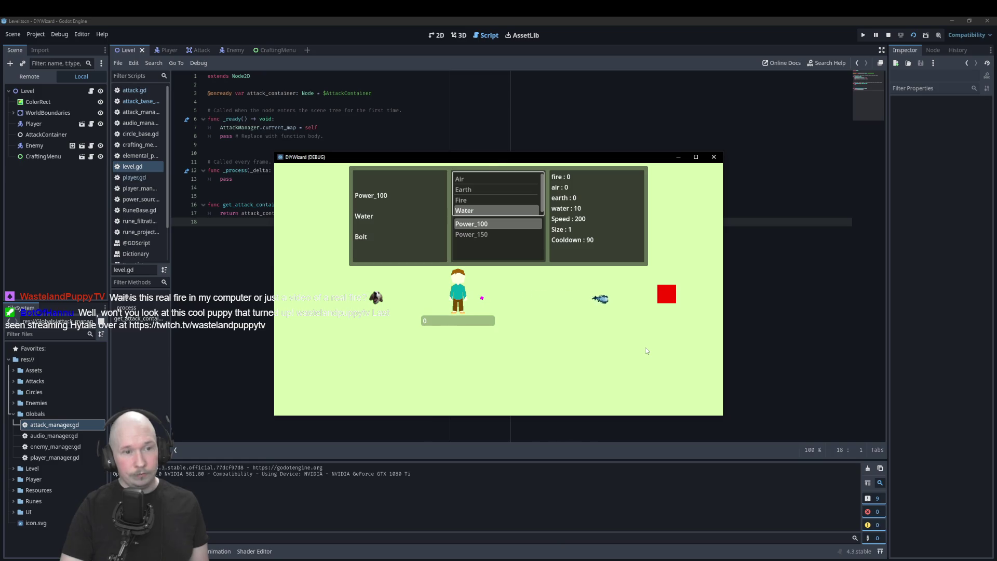
- Move the wizard around casting bolts at enemies, then close the game window
key(a)
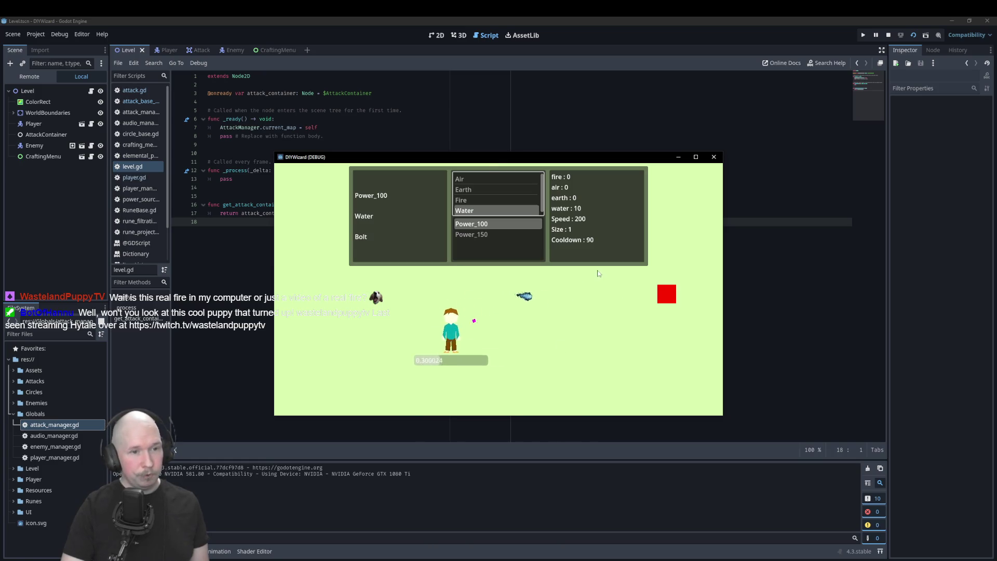
key(d)
key(s)
key(s)
key(a)
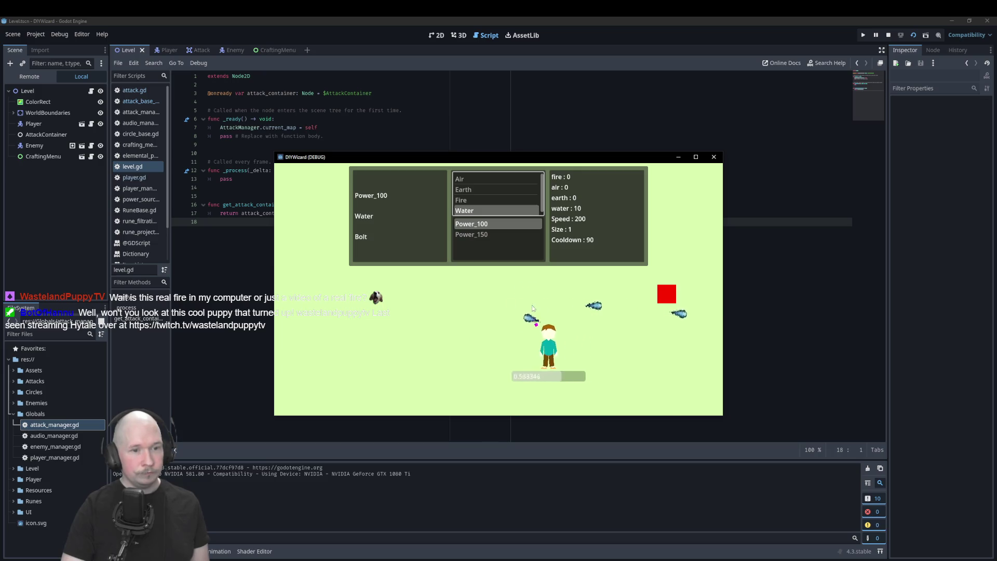
key(d)
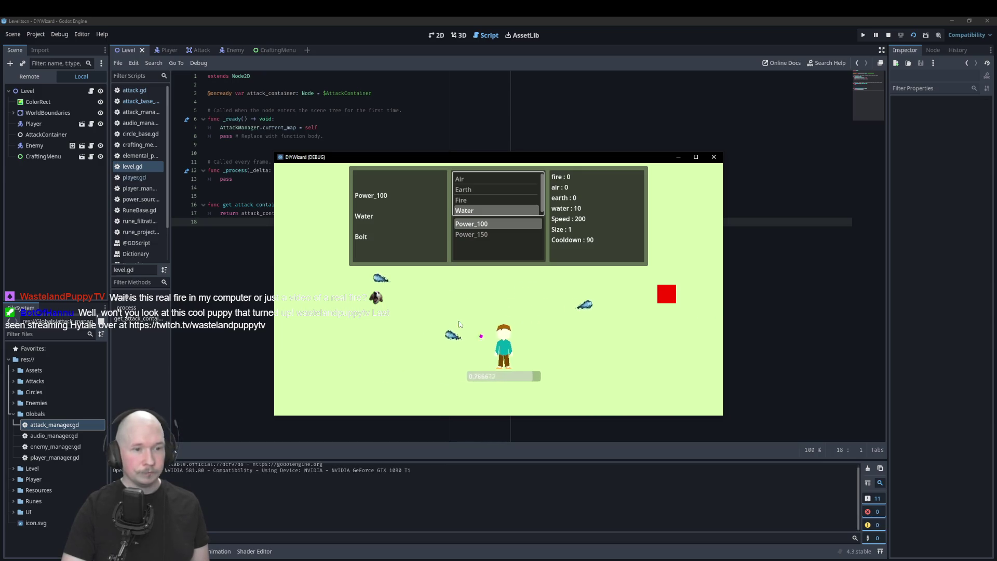
click(712, 156)
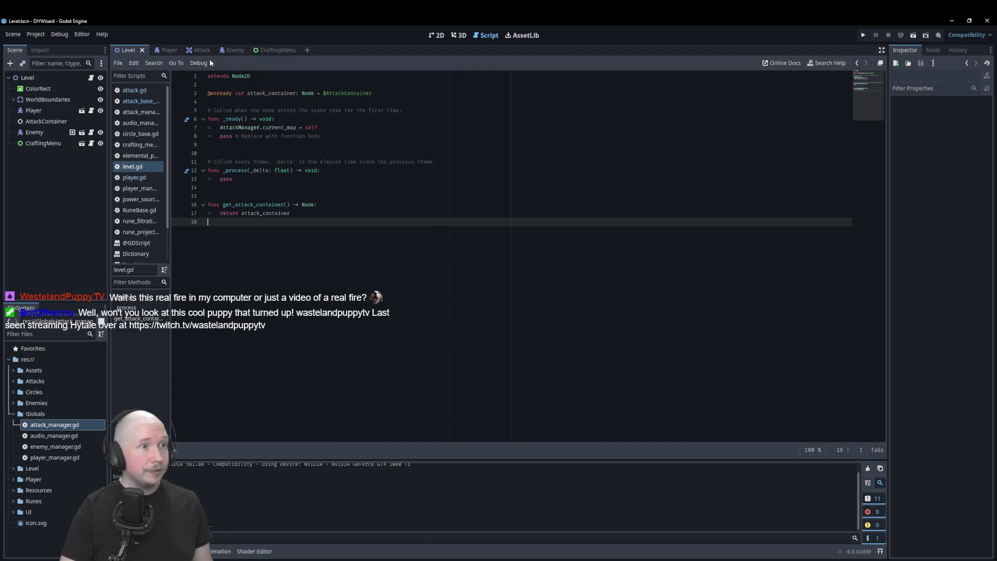
- Switch to the Attack scene, review the AirBolt frames, save, then view the MagicBolt frames
click(196, 50)
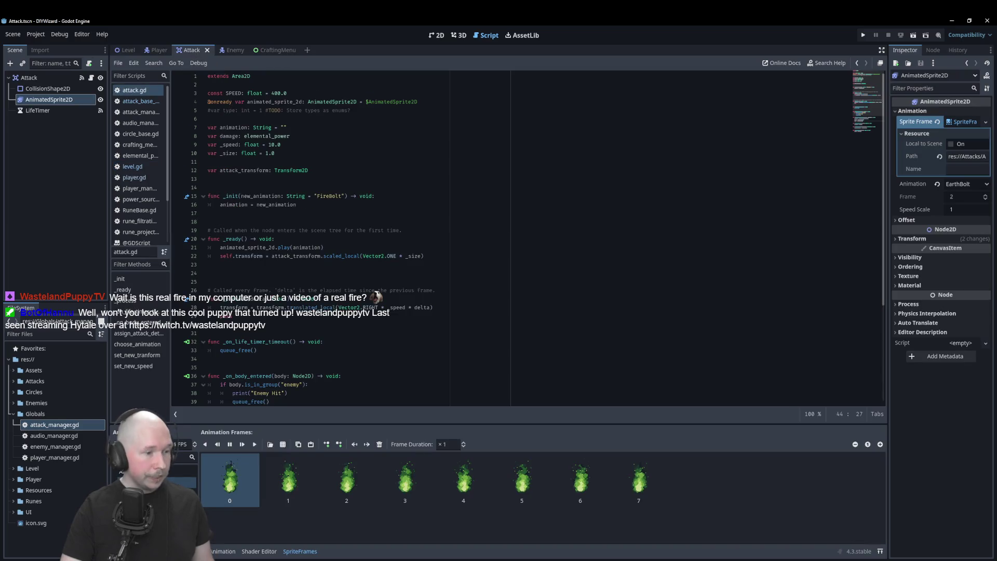
click(182, 472)
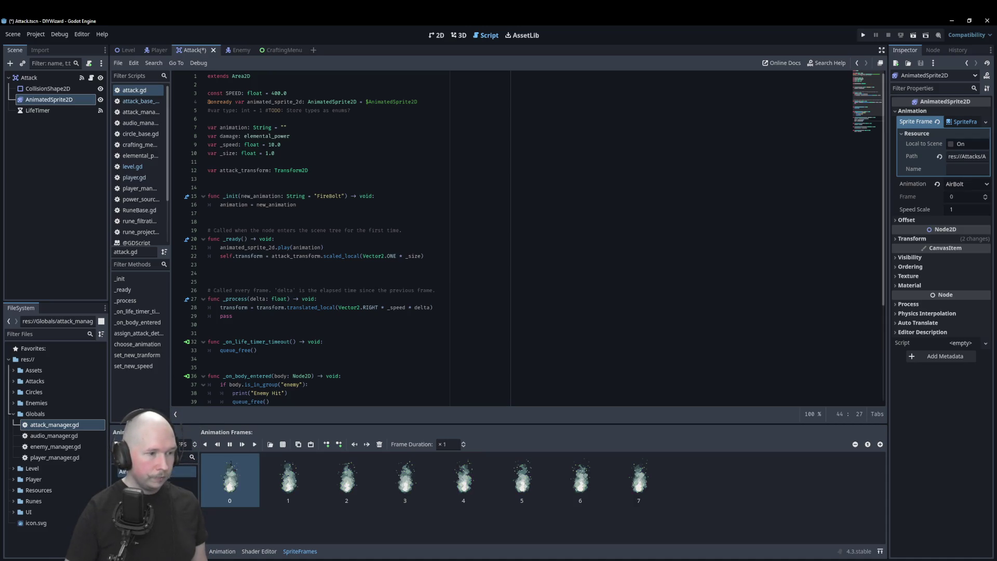
key(ctrl+s)
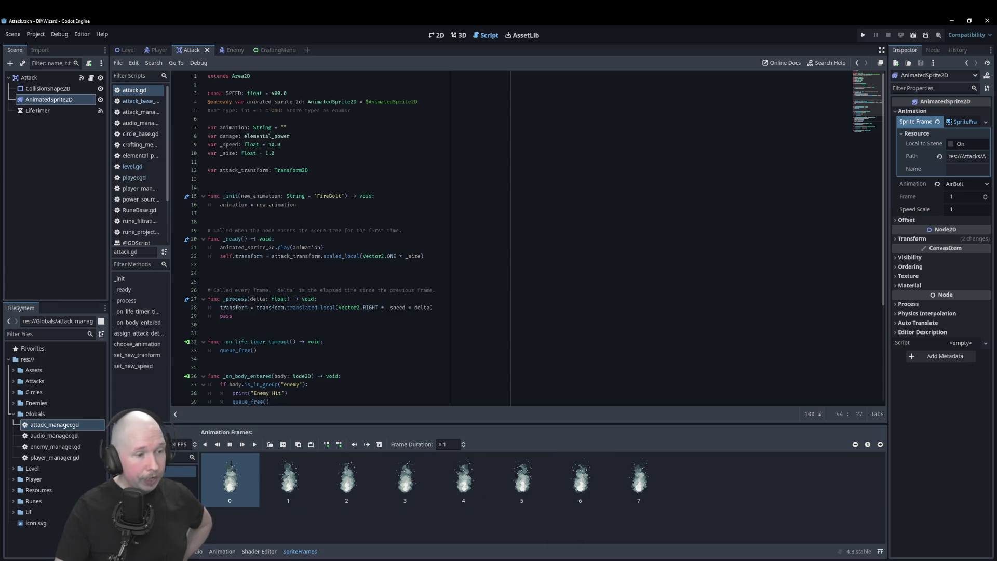
click(182, 496)
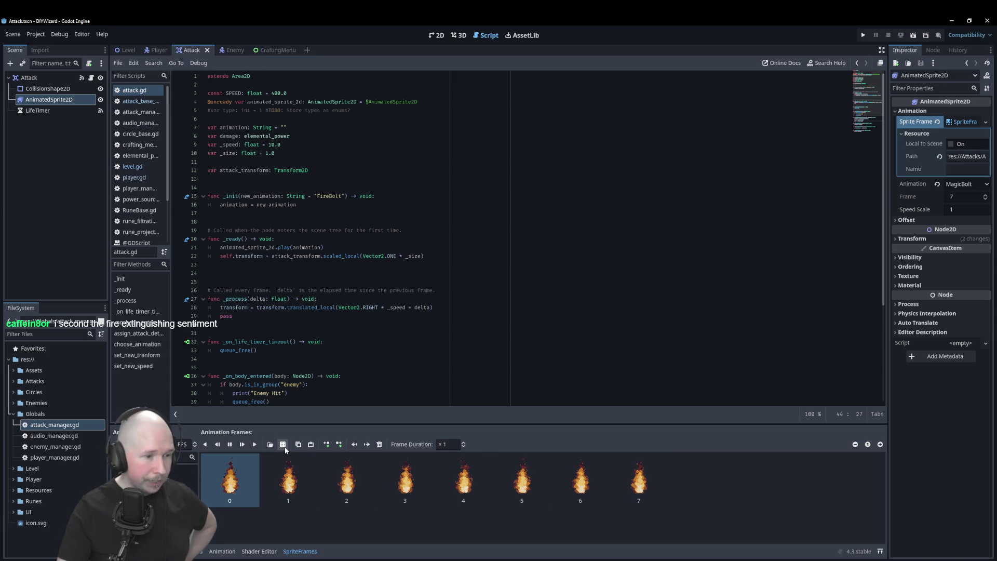
- Add an empty animation called new_animation to the Attack sprite's SpriteFrames
click(118, 444)
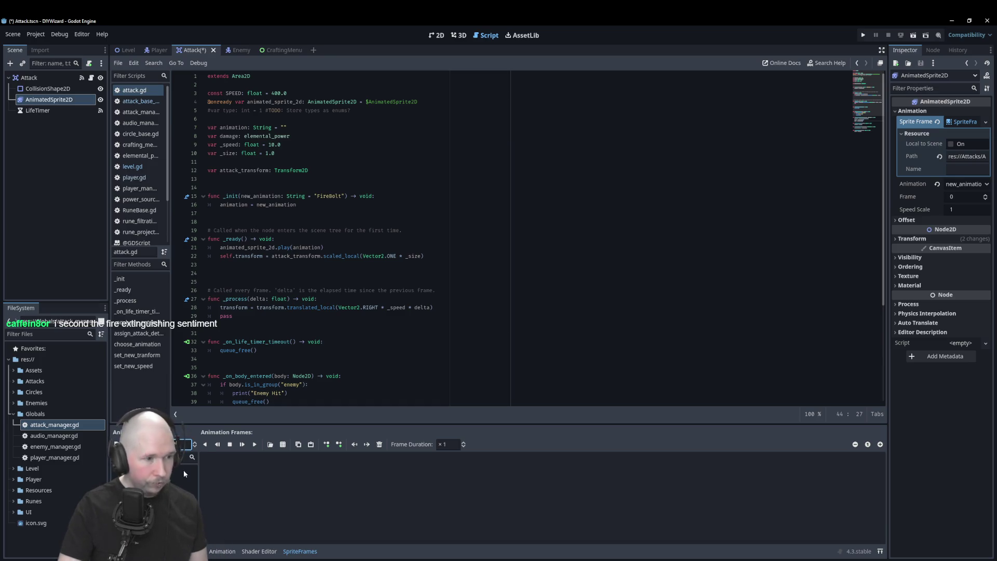
- Load Group 7 - 1.png from the fire asset purple folder as a sprite sheet
click(283, 444)
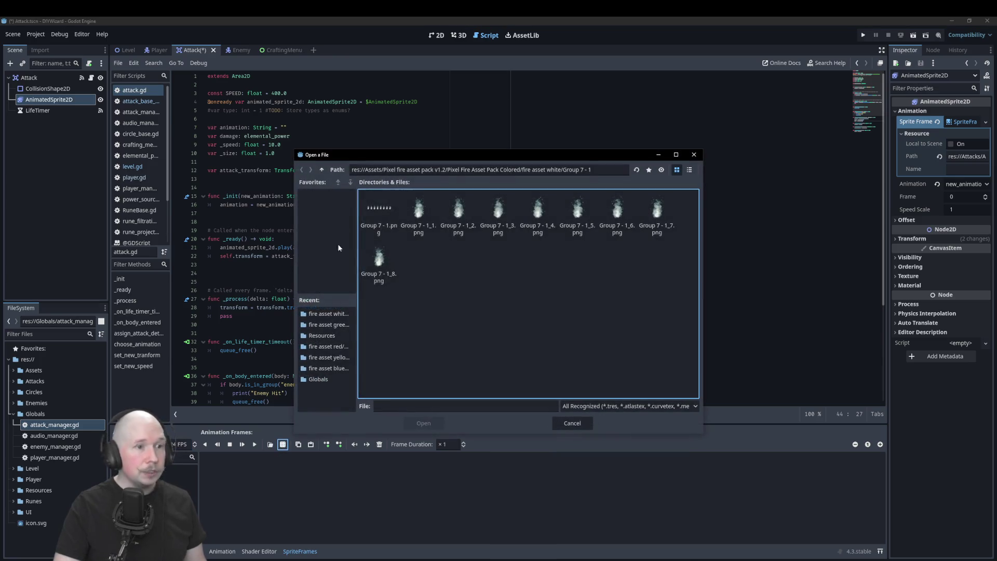
click(321, 169)
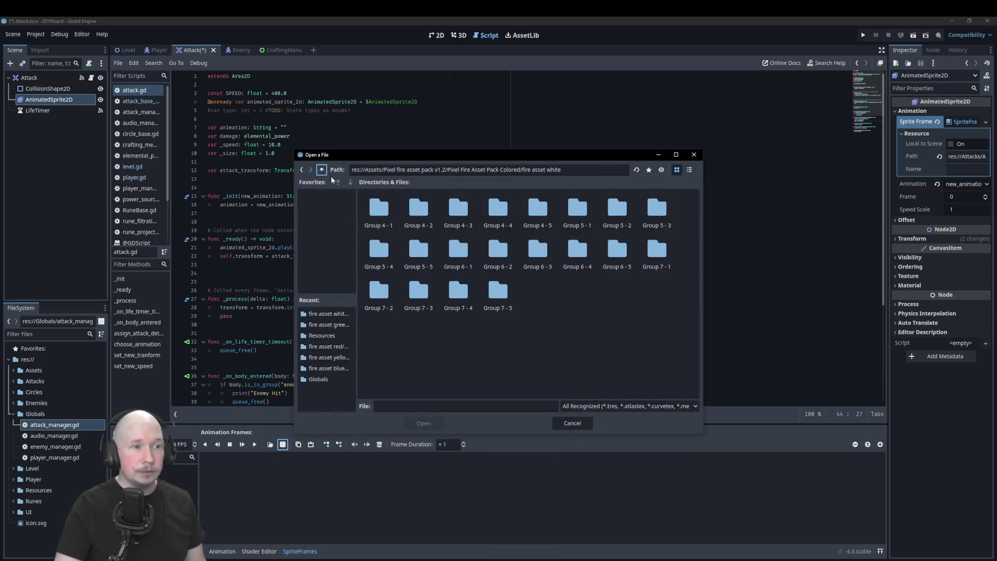
click(321, 169)
double_click(457, 214)
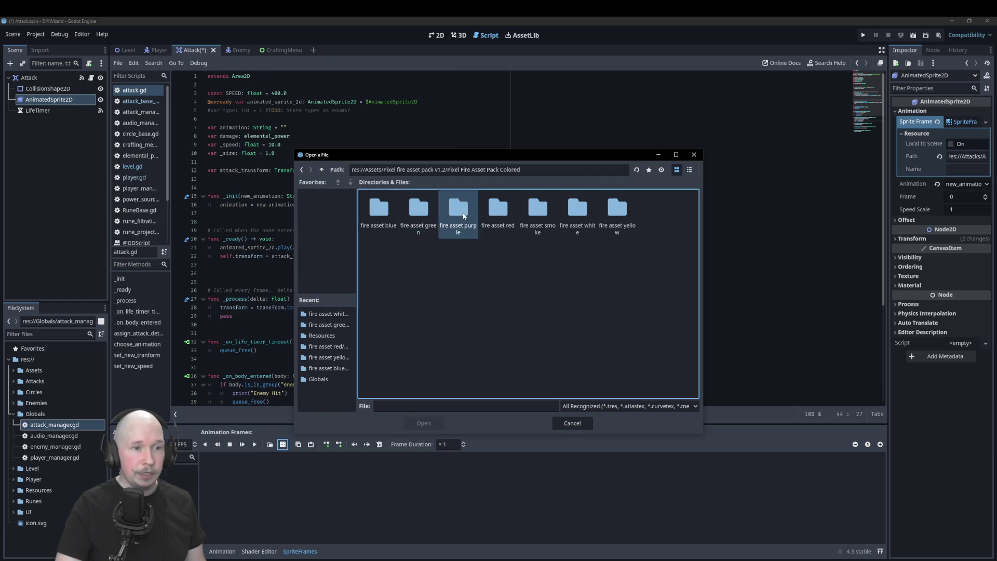
double_click(504, 296)
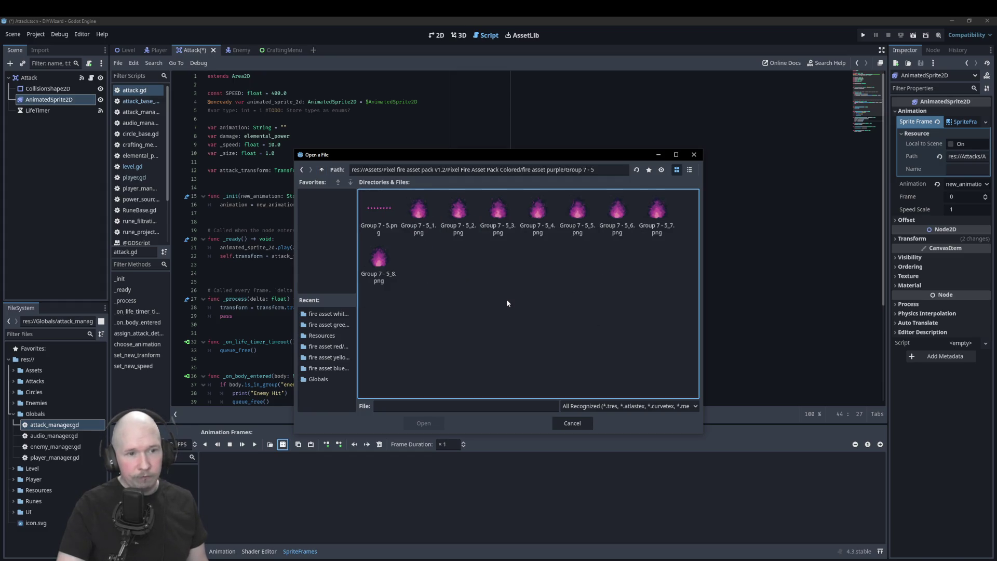
click(322, 170)
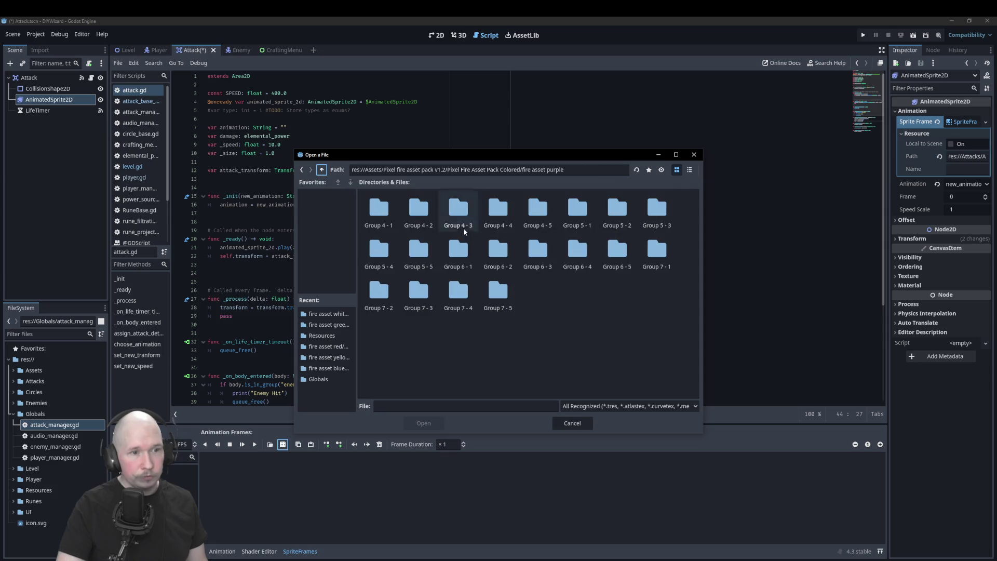
double_click(656, 244)
double_click(381, 211)
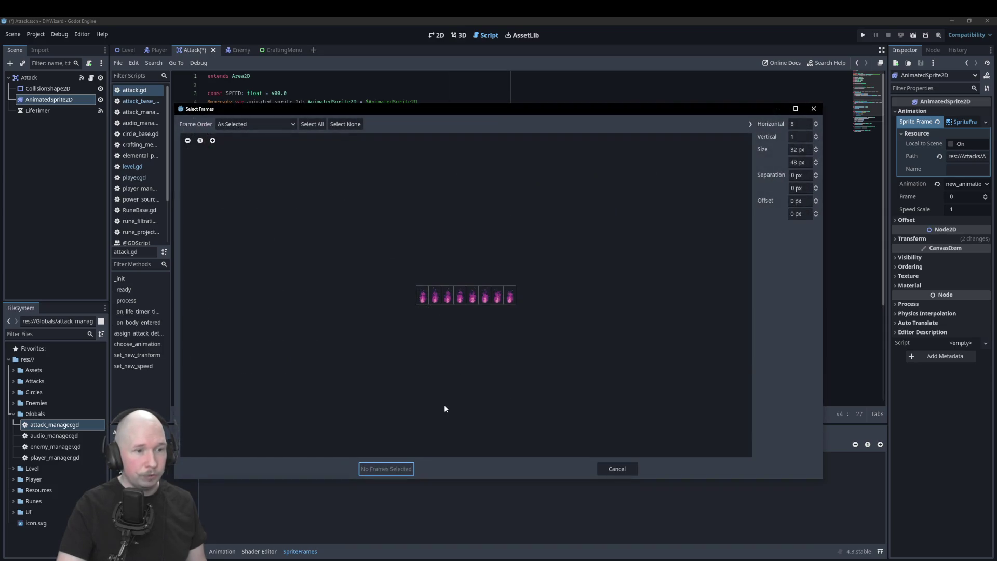
- Add all eight purple fire frames to new_animation, then view the orange MagicBolt
drag(422, 296, 510, 299)
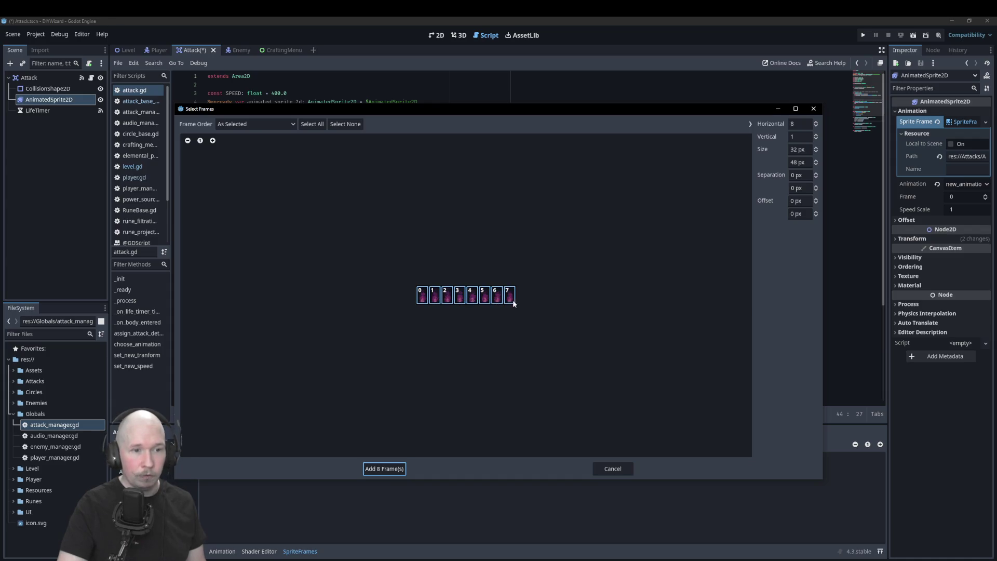
click(384, 469)
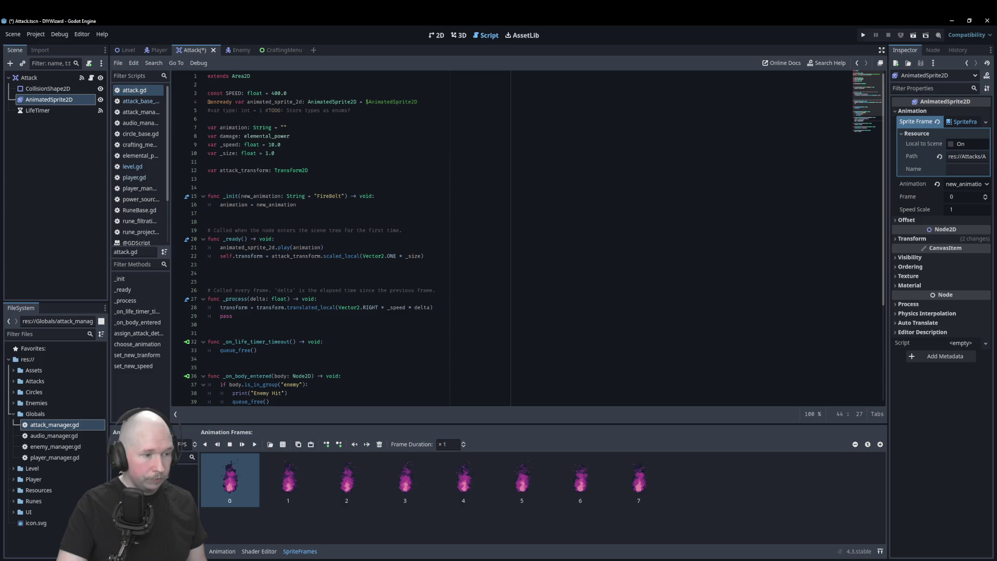
key(Down)
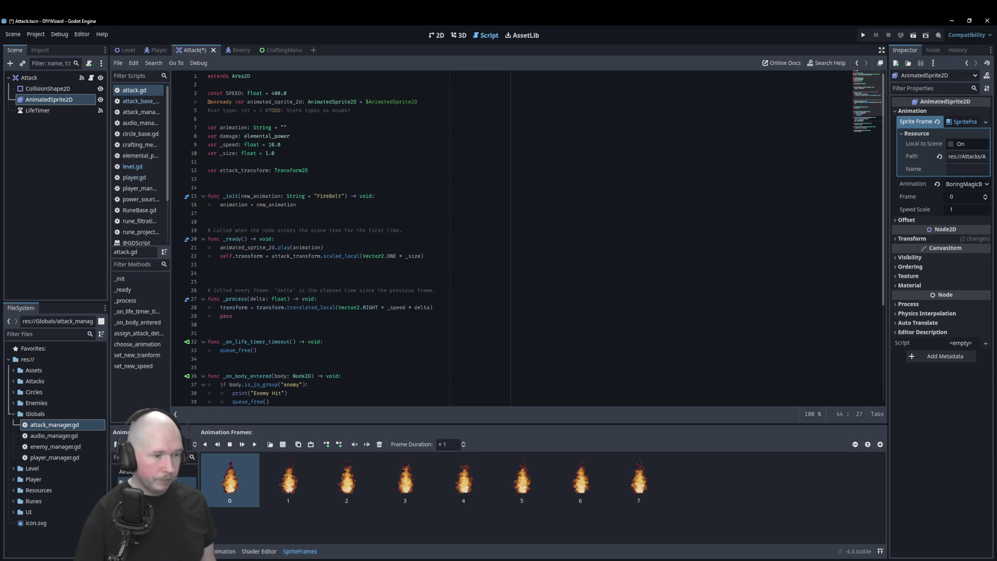
- Make the purple frames the MagicBolt animation, save the Attack scene, and run from Level
double_click(48, 99)
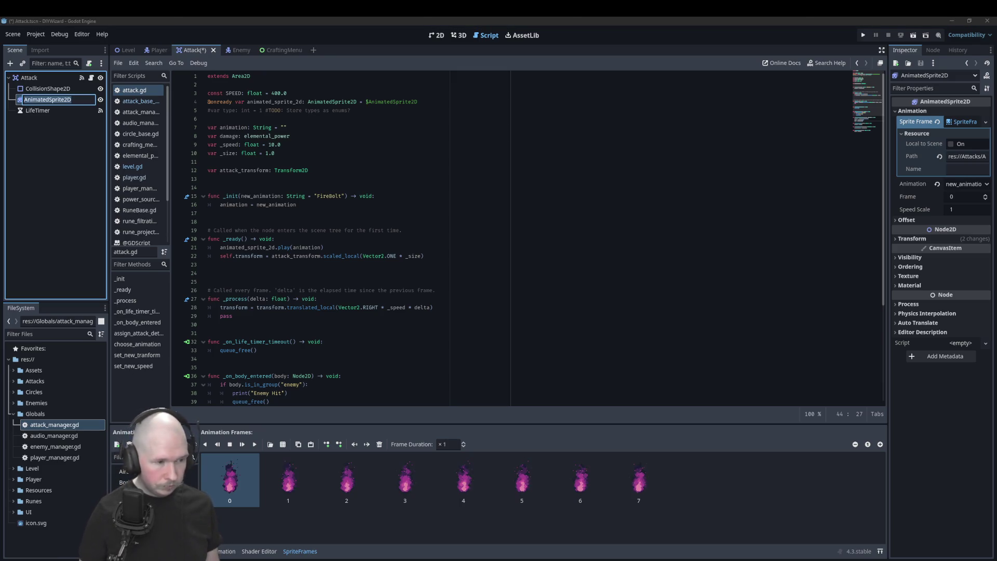
click(125, 475)
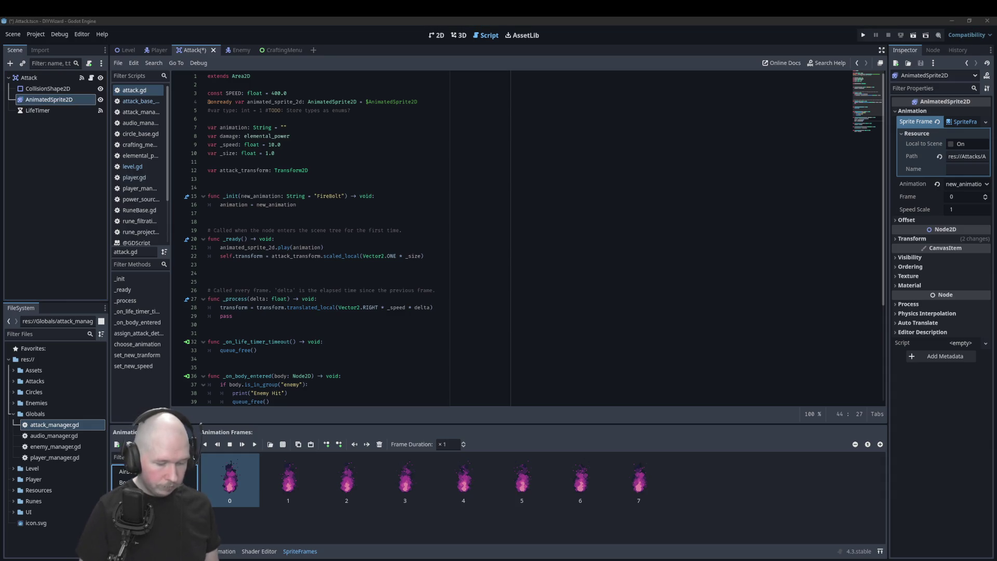
key(ctrl+z)
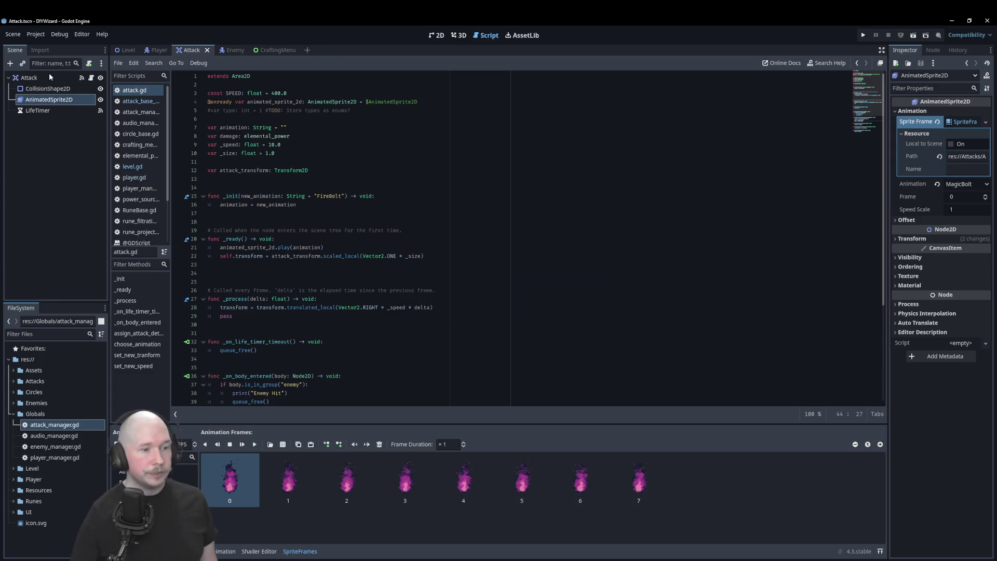
click(124, 50)
key(F5)
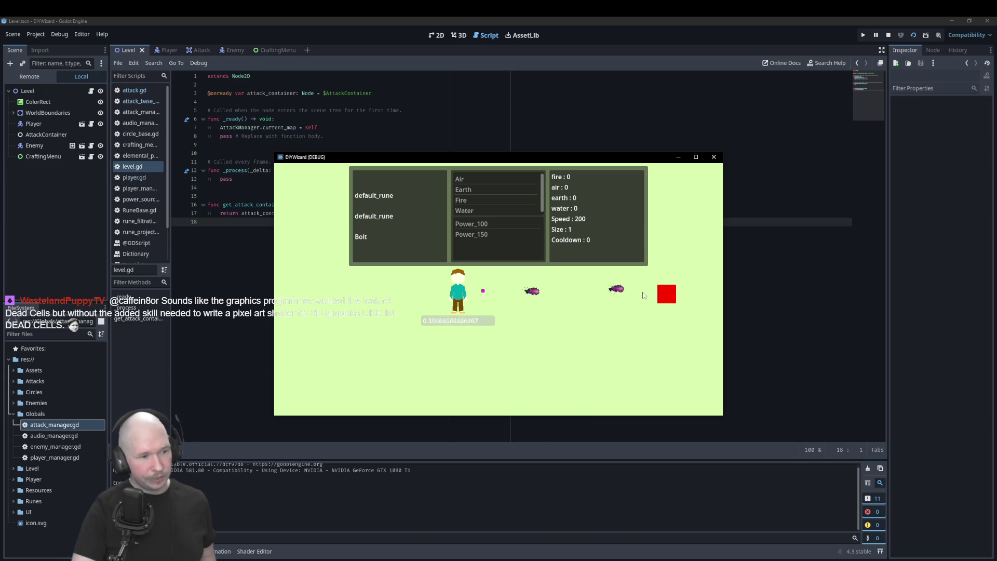
- Close the DIYWizard (DEBUG) window to end the test run
click(714, 157)
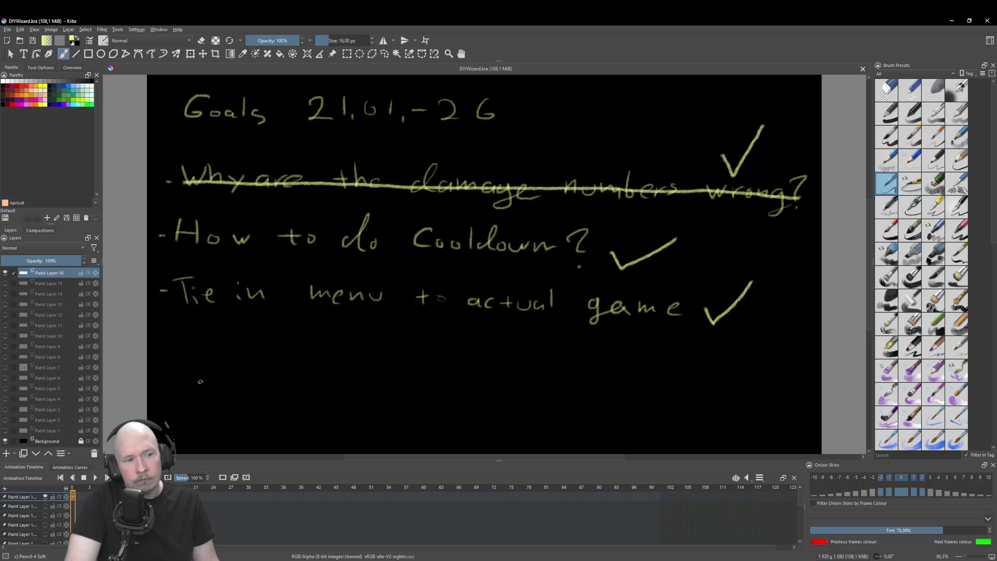
- Handwrite 'Next time' on a new line below the checked goals
mouse_move(186, 386)
mouse_down()
mouse_move(201, 387)
mouse_move(225, 357)
mouse_move(260, 401)
mouse_move(286, 402)
mouse_up()
mouse_move(281, 380)
mouse_down()
mouse_move(272, 401)
mouse_move(318, 389)
mouse_up()
mouse_move(310, 381)
mouse_down()
mouse_move(308, 401)
mouse_move(379, 394)
mouse_up()
drag(371, 386, 366, 419)
drag(390, 400, 392, 417)
mouse_move(395, 379)
mouse_down()
mouse_move(422, 406)
mouse_move(474, 420)
mouse_up()
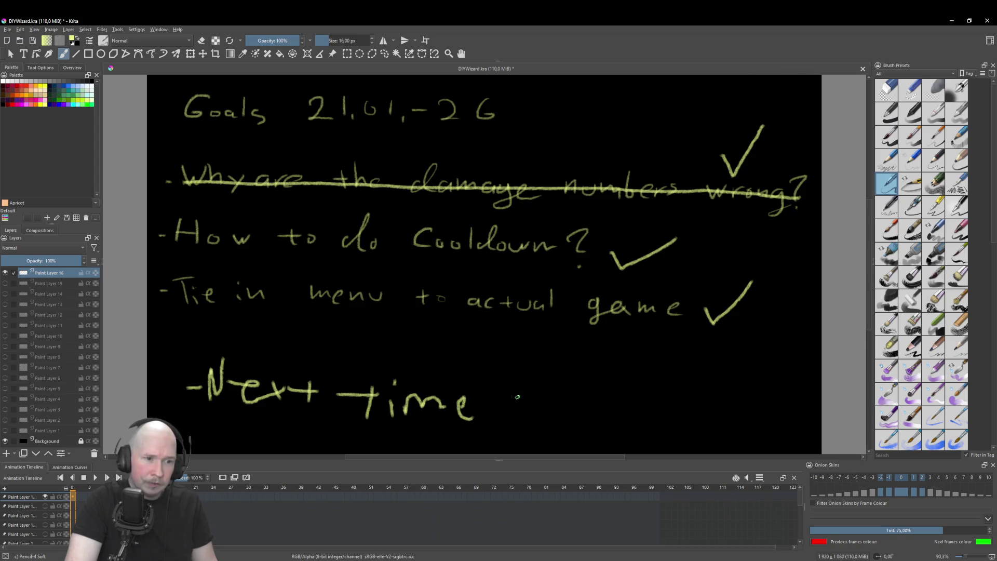
- Finish the note with 'Menu Sprites?', save DIYWizard.kra, and return to Godot
mouse_move(513, 413)
mouse_down()
mouse_move(519, 370)
mouse_move(571, 411)
mouse_move(585, 415)
mouse_move(603, 402)
mouse_move(615, 420)
mouse_move(642, 420)
mouse_up()
mouse_move(669, 379)
mouse_down()
mouse_move(670, 416)
mouse_move(682, 423)
mouse_move(711, 401)
mouse_move(722, 430)
mouse_move(740, 402)
mouse_move(741, 425)
mouse_move(759, 424)
mouse_up()
drag(777, 405, 772, 430)
drag(777, 382, 796, 437)
click(795, 445)
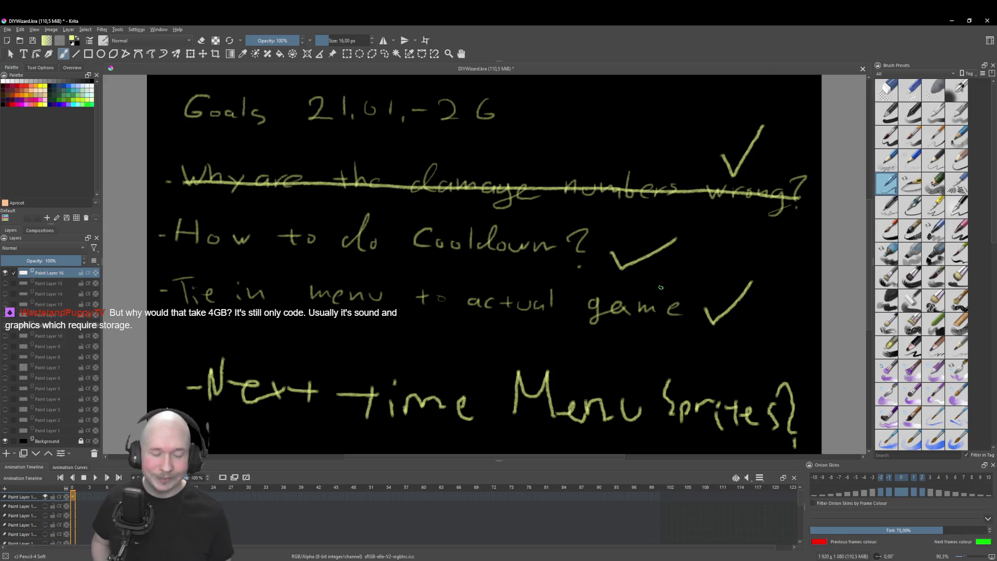
key(ctrl+s)
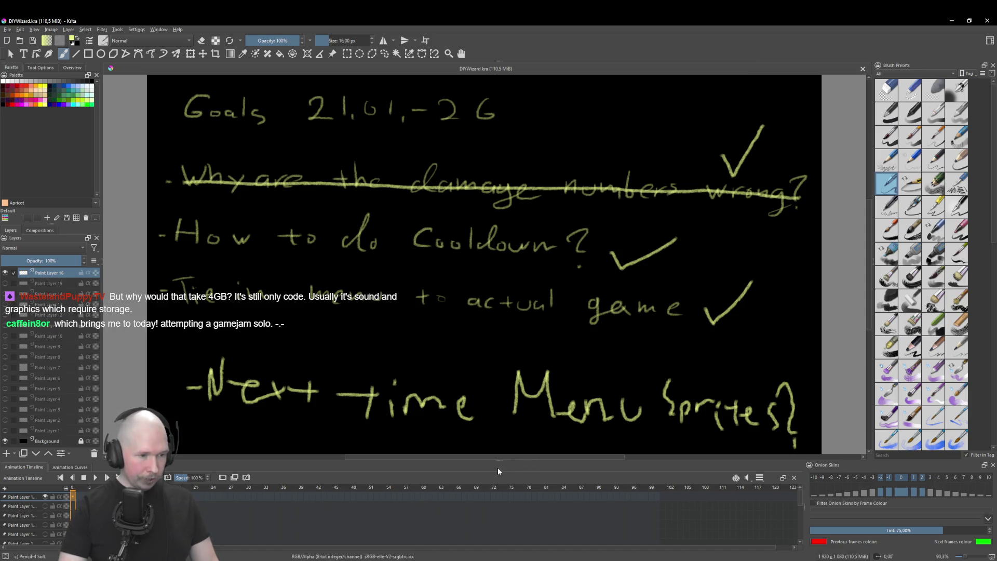
key(alt+Tab)
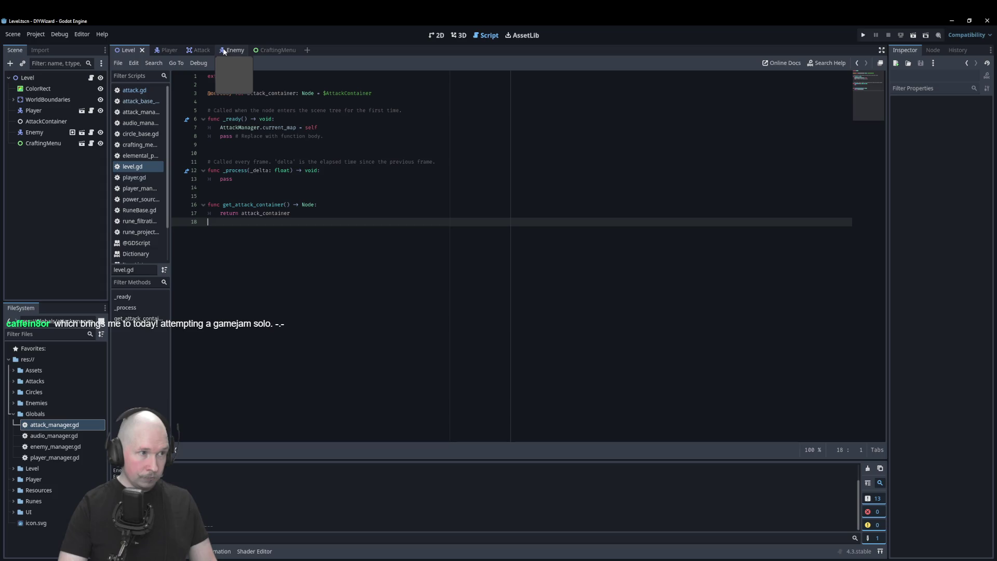
- Run the DIYWizard game with F6 to open its debug window
key(F6)
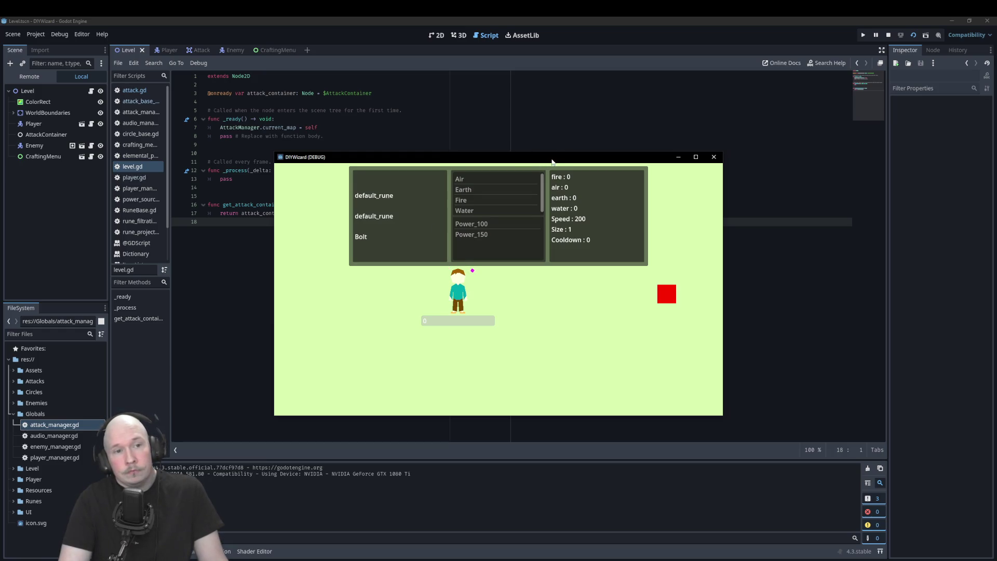
- Nudge the DIYWizard (DEBUG) window a little left and down
drag(550, 161, 542, 171)
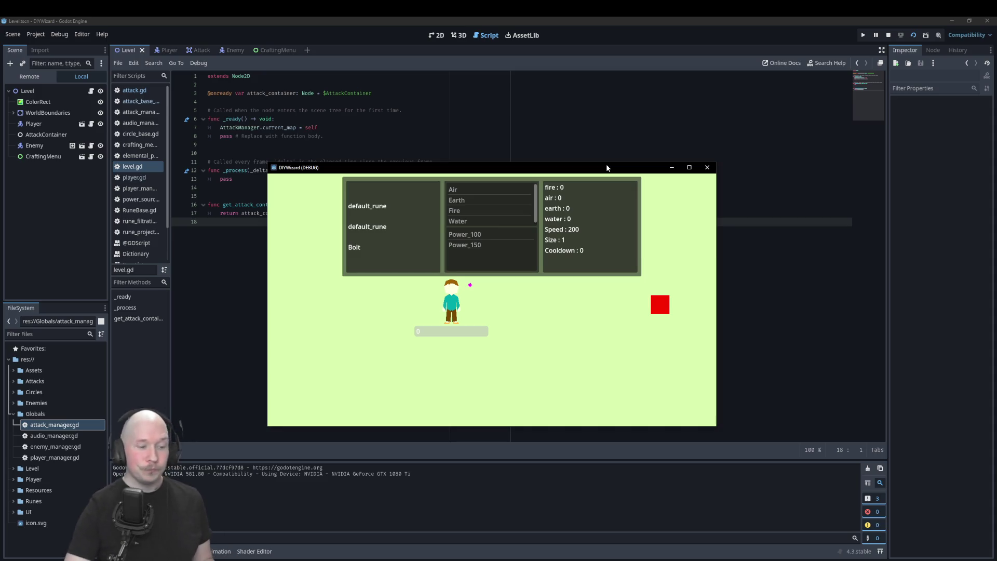
- Walk the player down-right and fire a projectile to the left
key(d)
key(s)
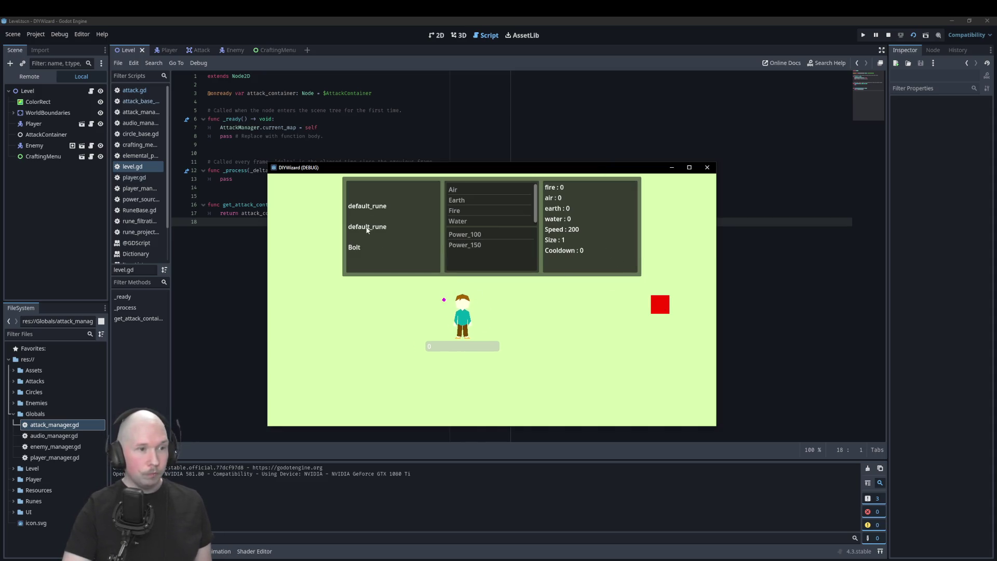
click(400, 311)
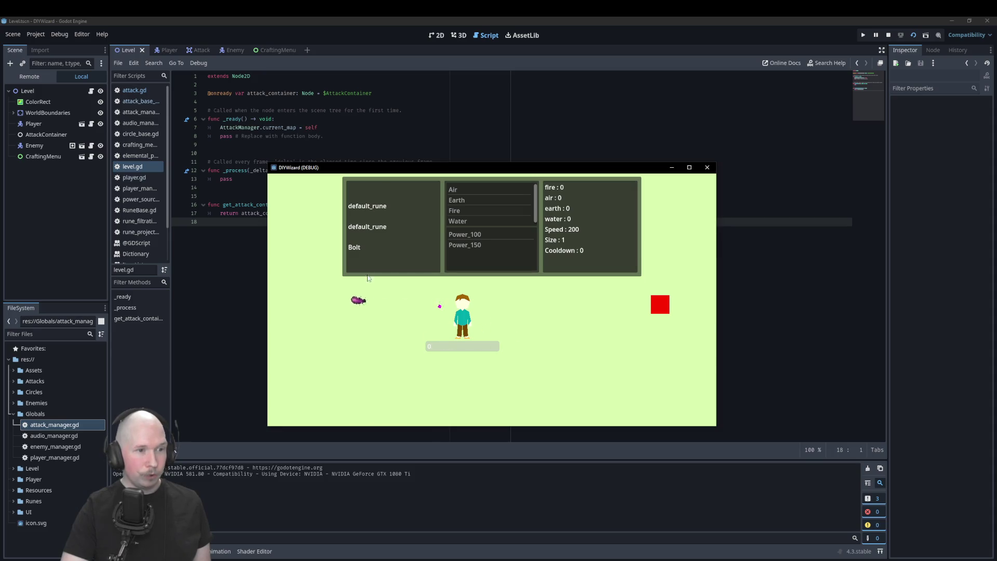
- Pick Power_150, then try Fire, Water and Earth before settling on Air
click(474, 245)
click(462, 211)
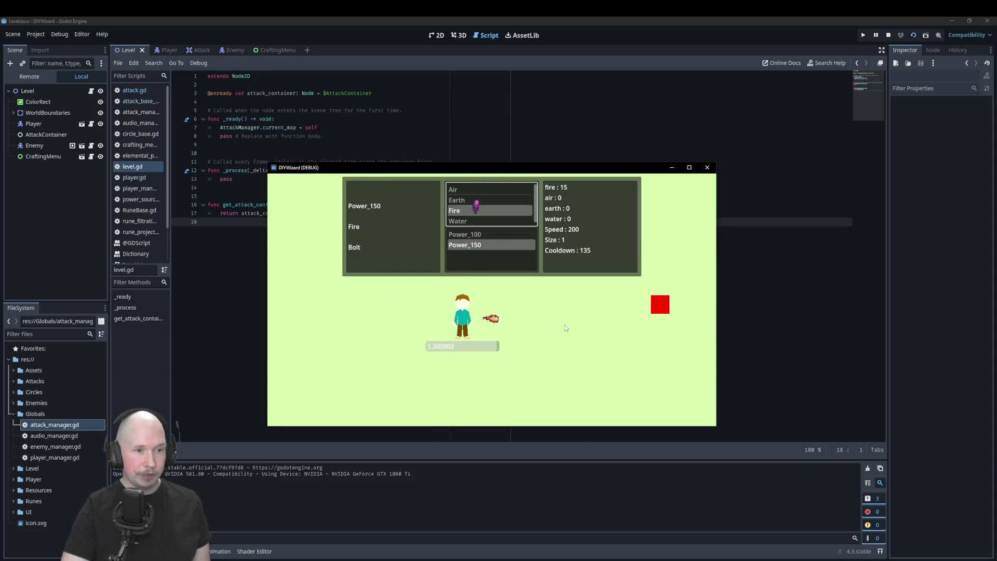
click(470, 221)
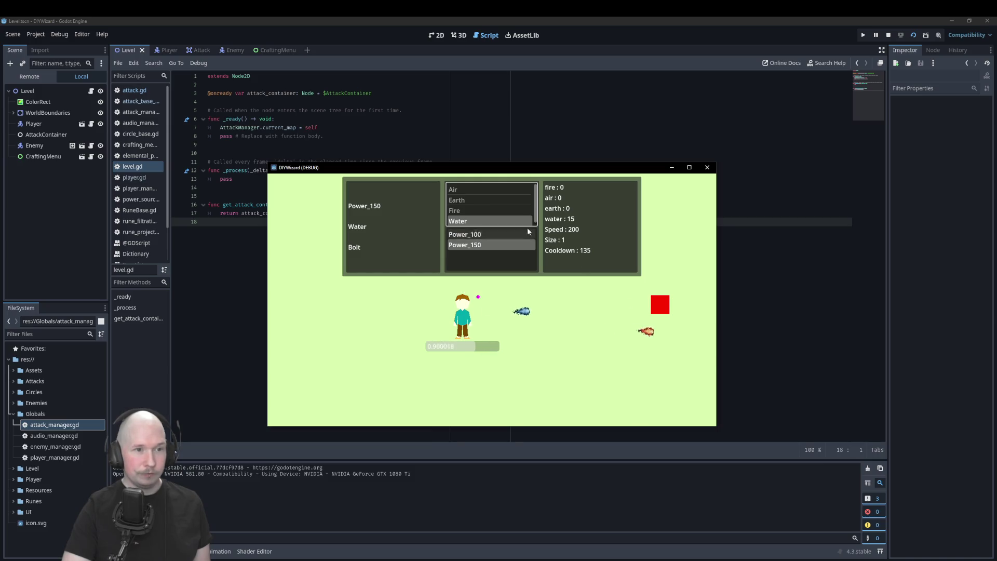
click(484, 199)
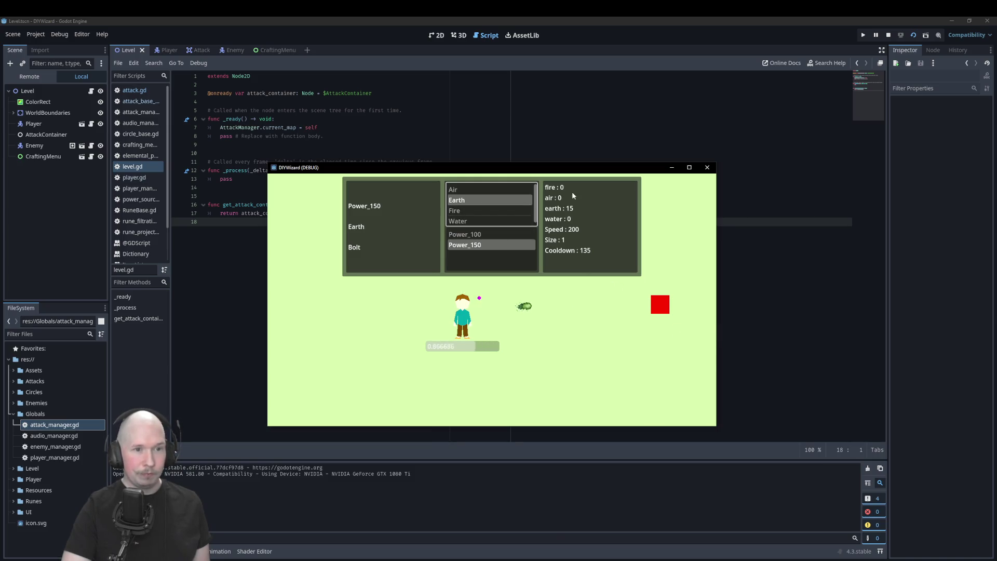
click(496, 189)
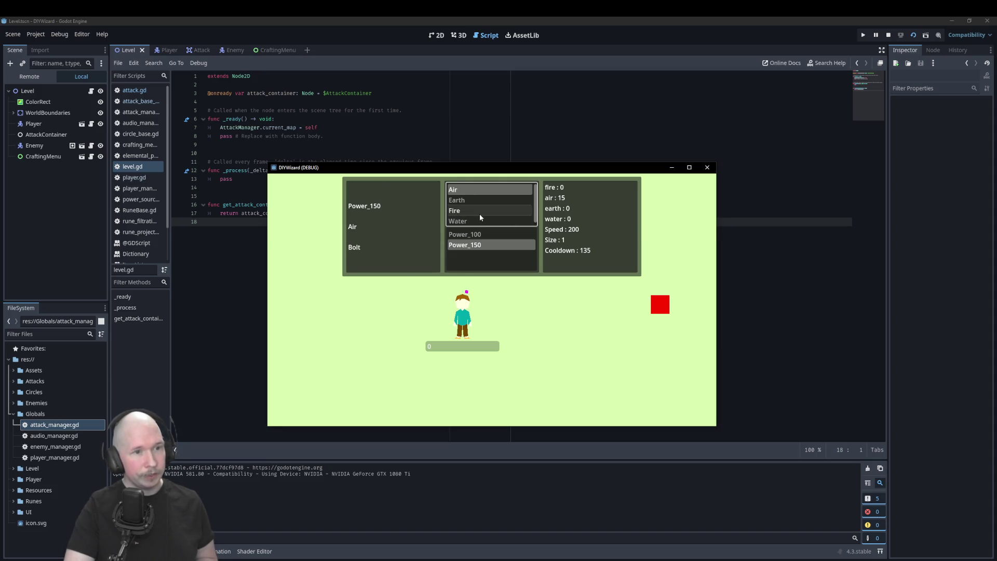
- Choose Power_100, fire a bolt at the red enemy, then close the game window
click(465, 234)
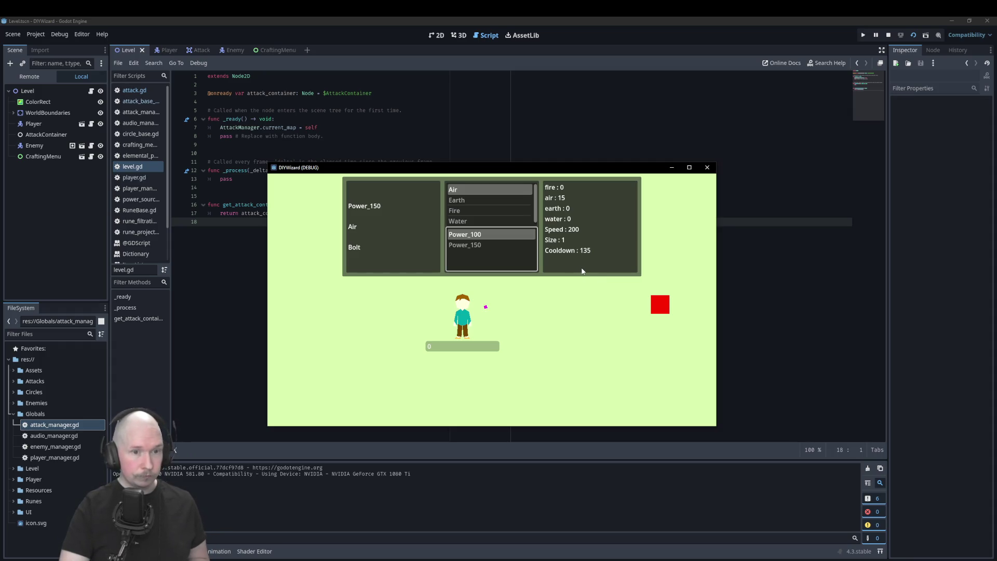
click(654, 303)
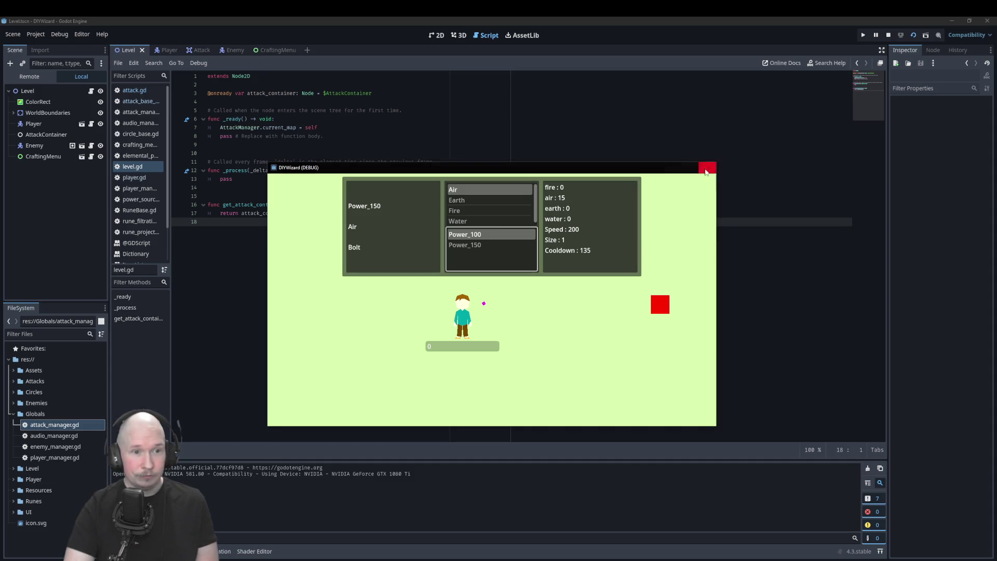
click(706, 169)
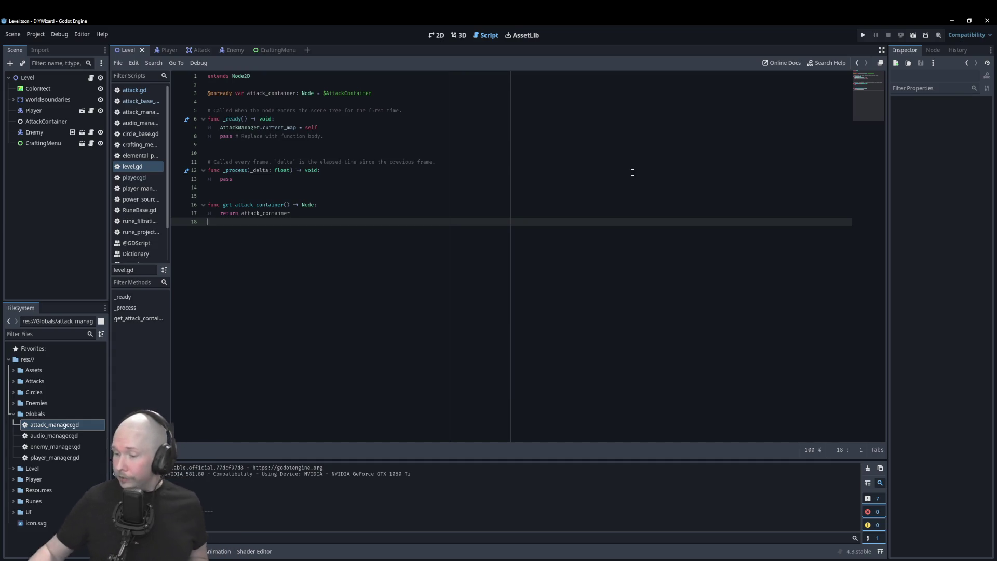
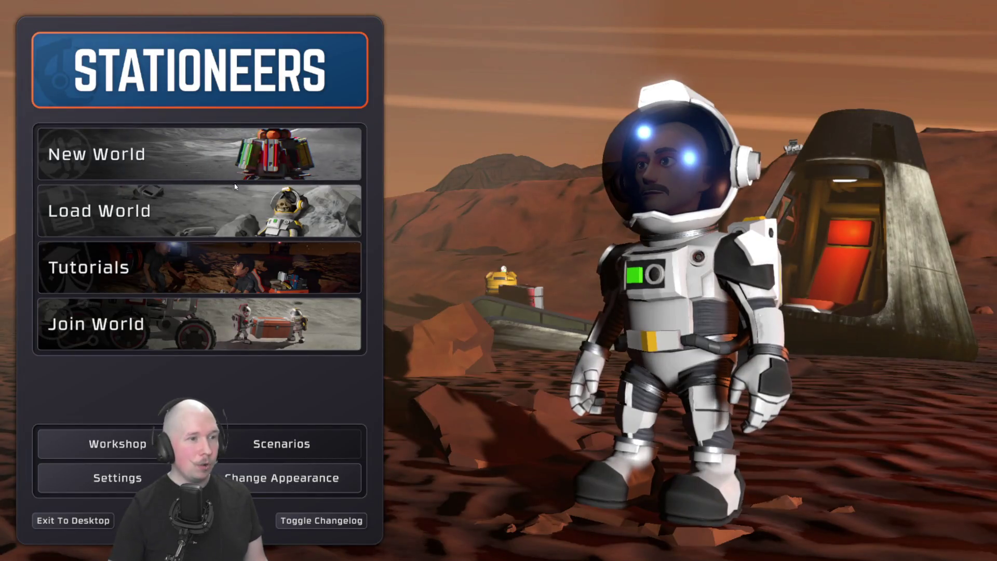
- Load the latest Stay Frosty 2 save from the saved worlds list
click(235, 187)
click(525, 156)
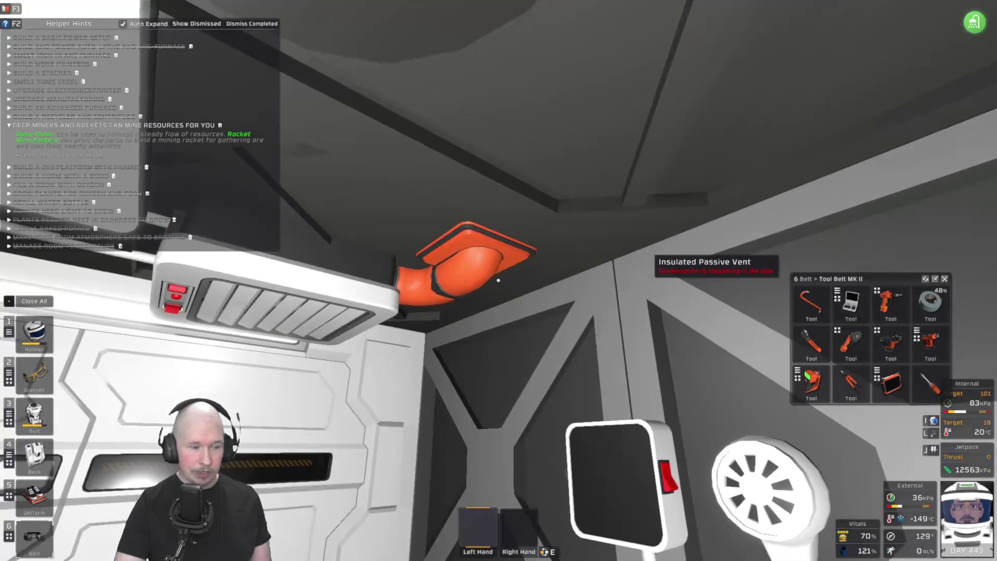
- Hide the Helper Hints with F2 and turn back toward the ceiling vent pipe and light
key(F2)
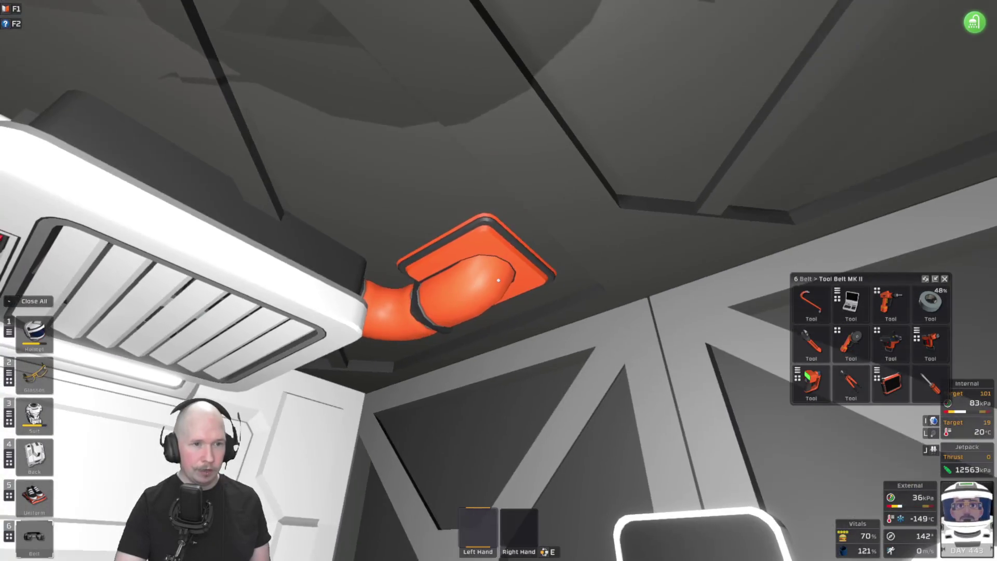
key(w)
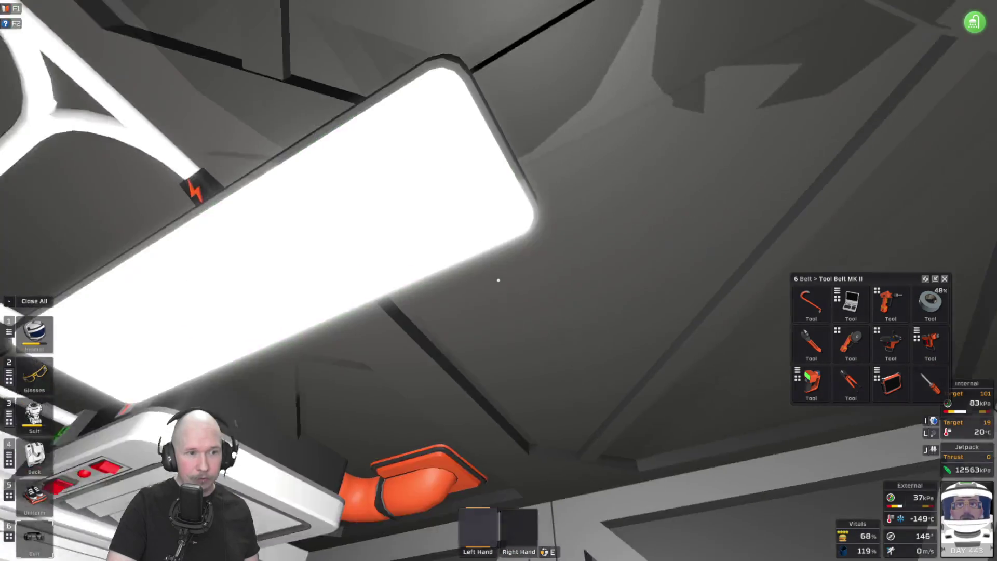
- Walk through the doorway, along the catwalk, through the airlock and cave, and back to the ladder catwalk
key(w)
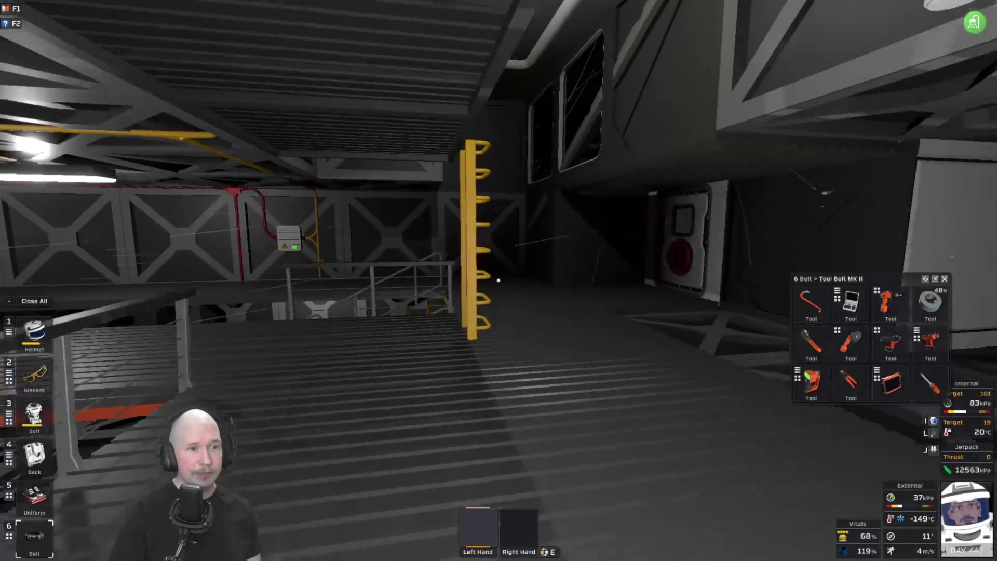
key(w)
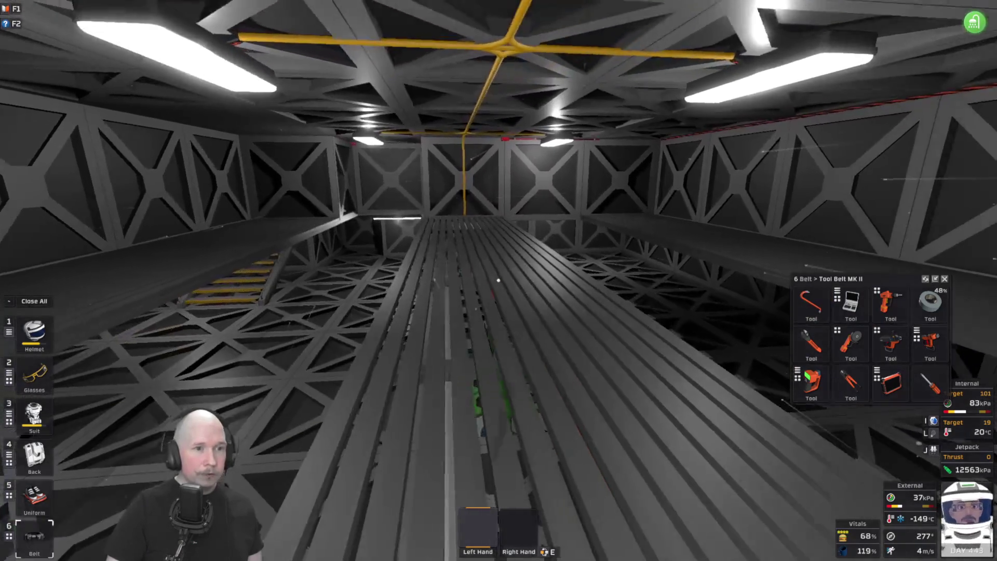
key(w)
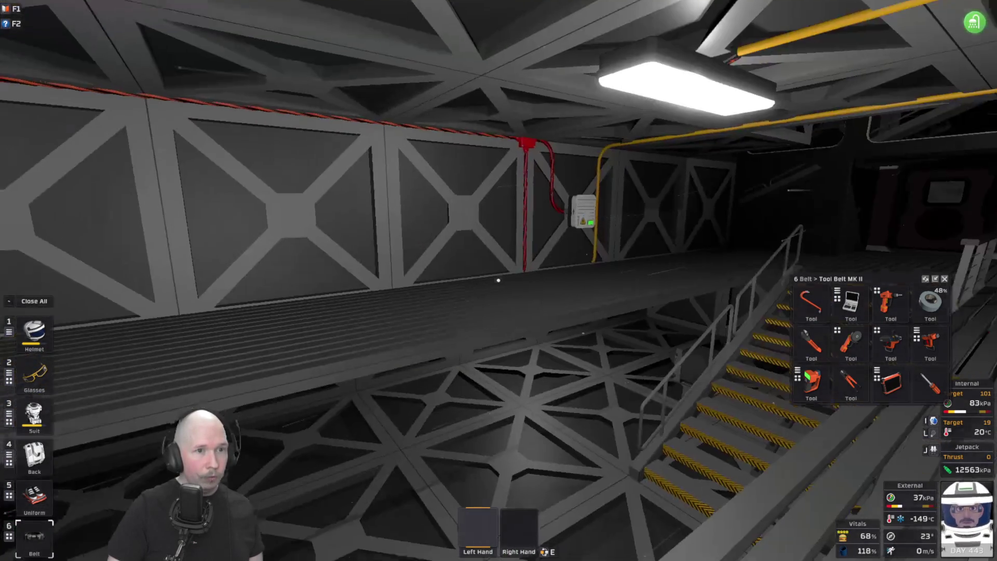
key(w)
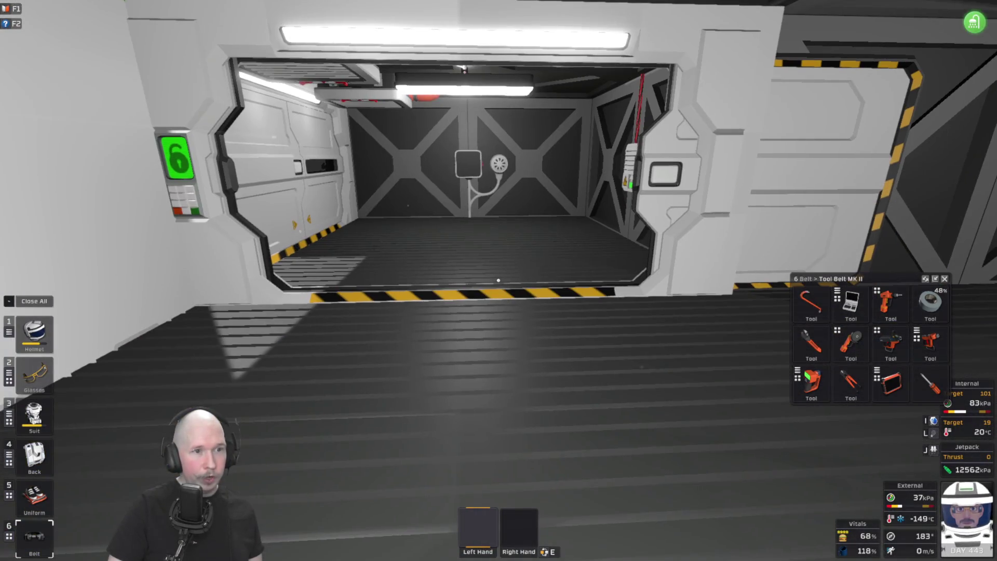
key(w)
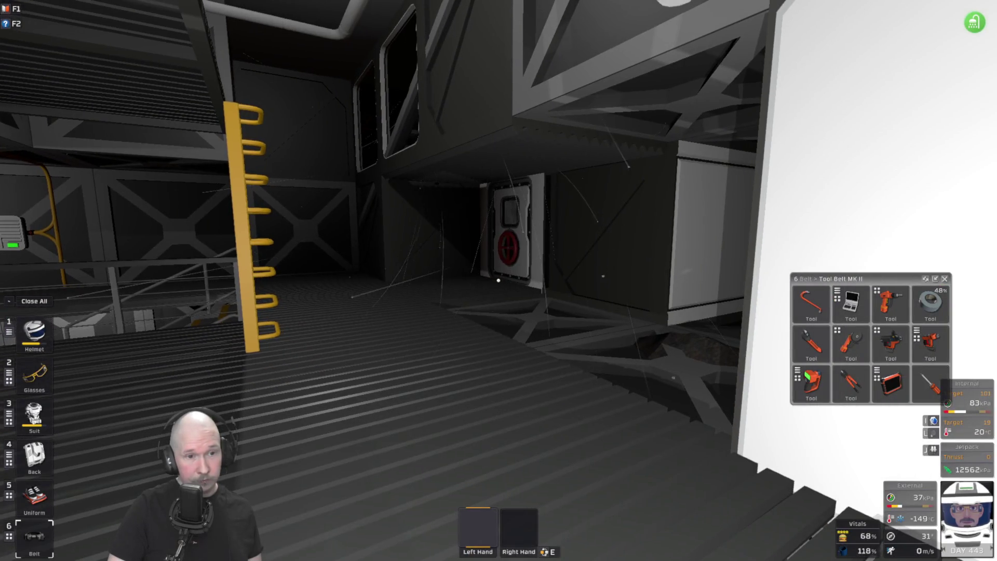
key(w)
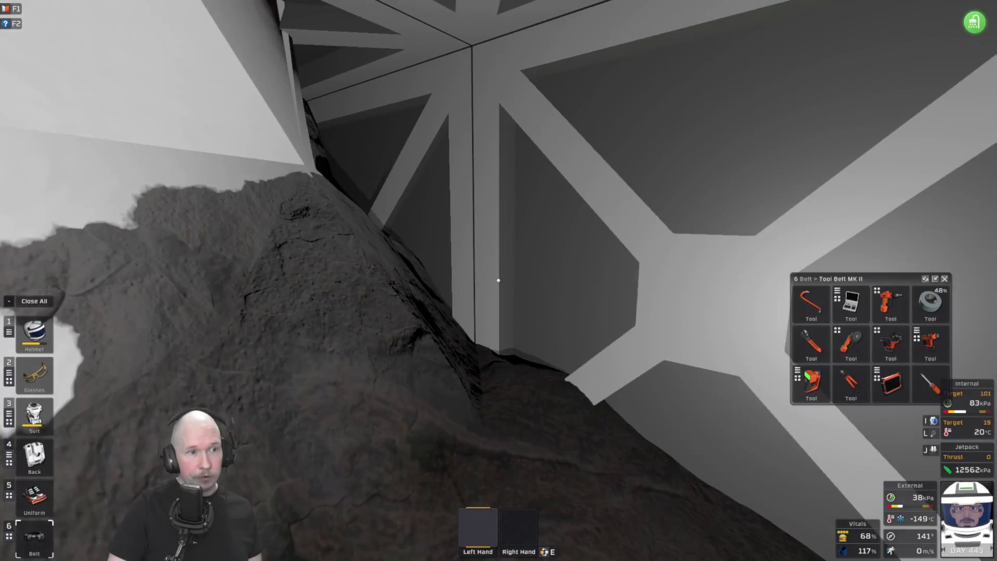
key(w)
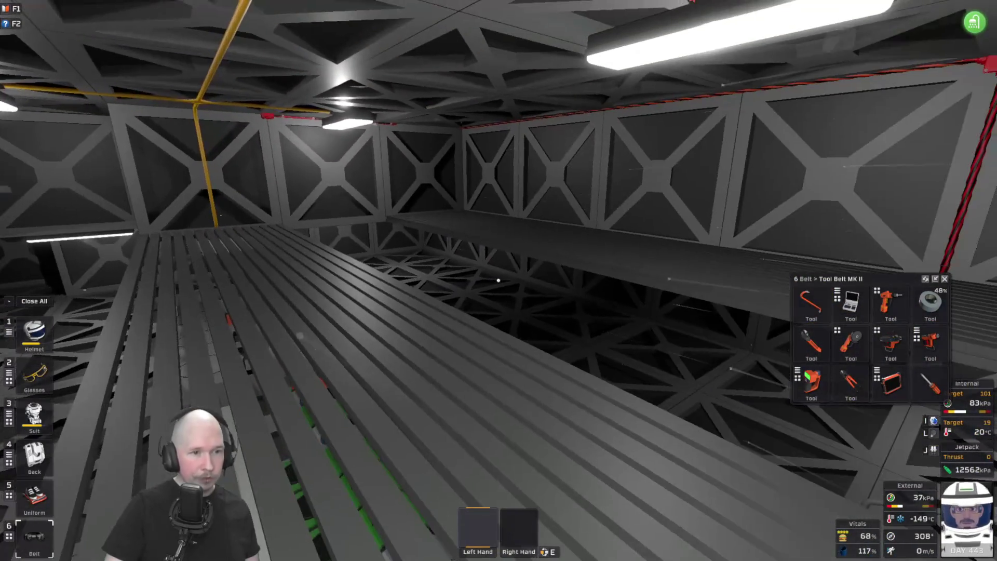
key(w)
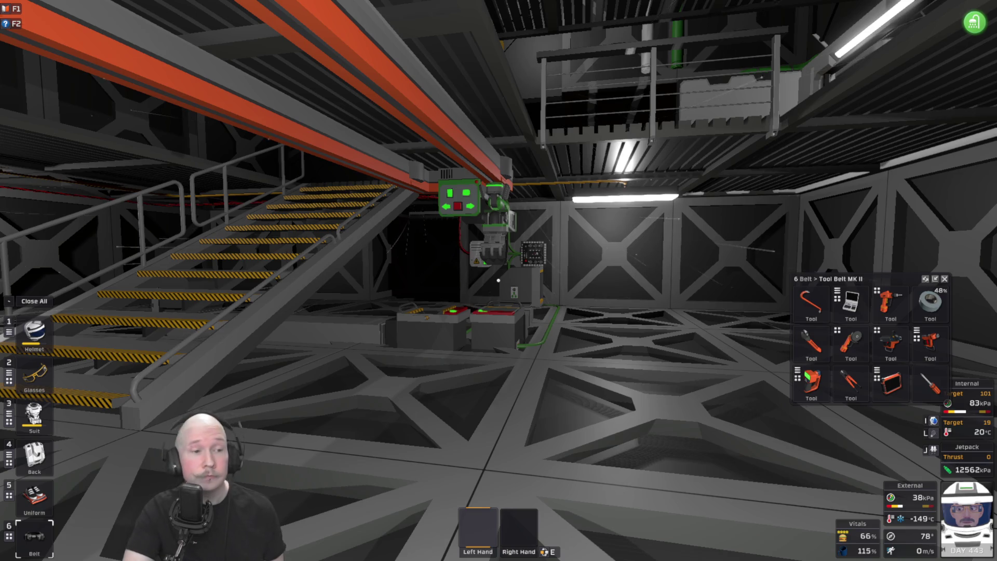
- Walk around the hangar past the staircase, grey cabinet and planter room, ending at the green planters
key(w)
key(w)
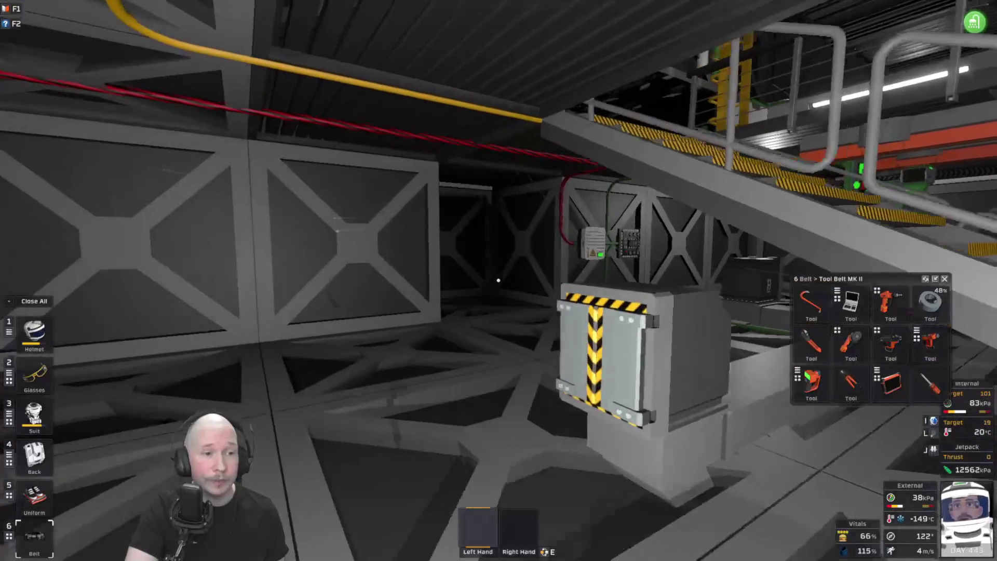
key(w)
key(w)
key(w)
key(w)
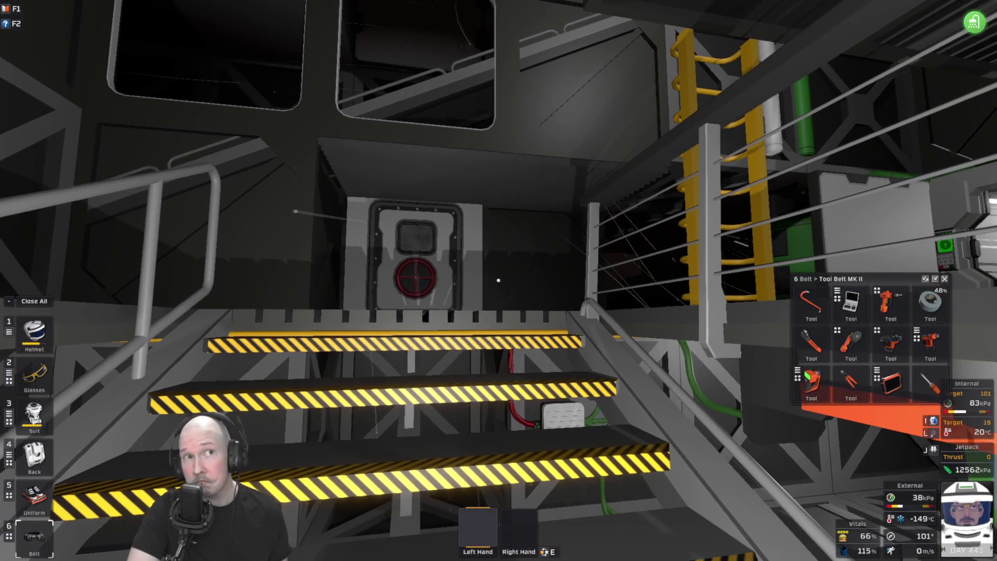
key(w)
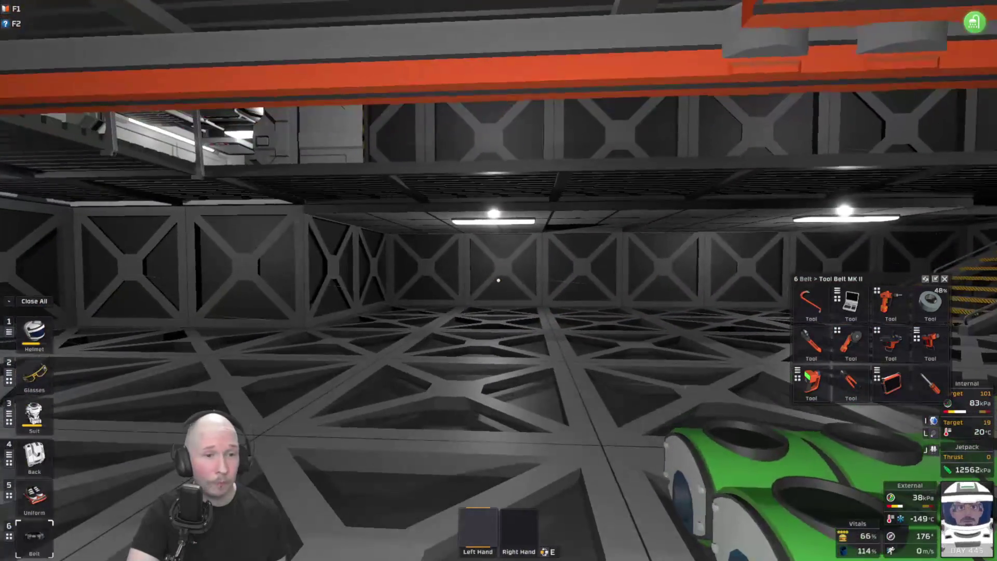
key(w)
key(w)
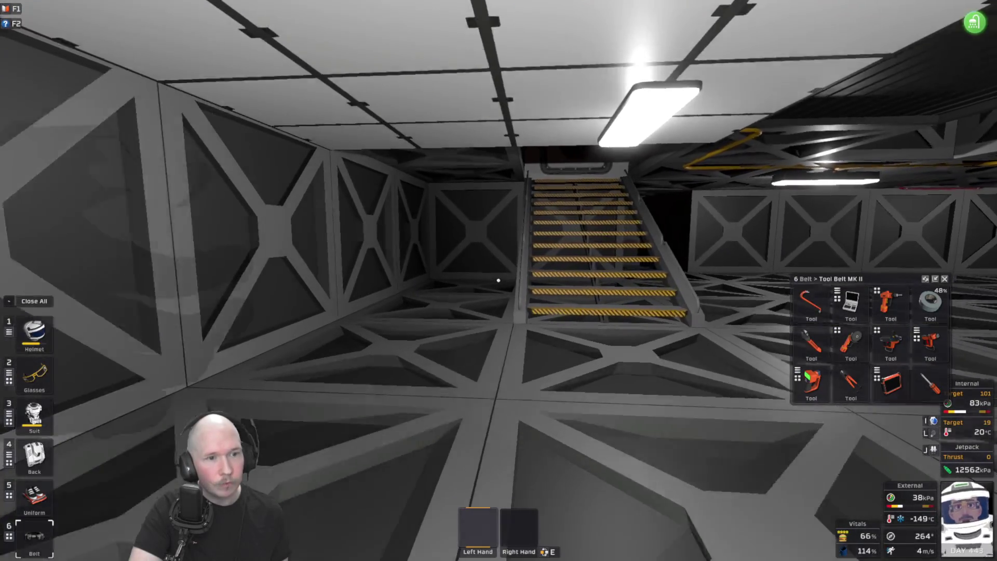
key(w)
key(w)
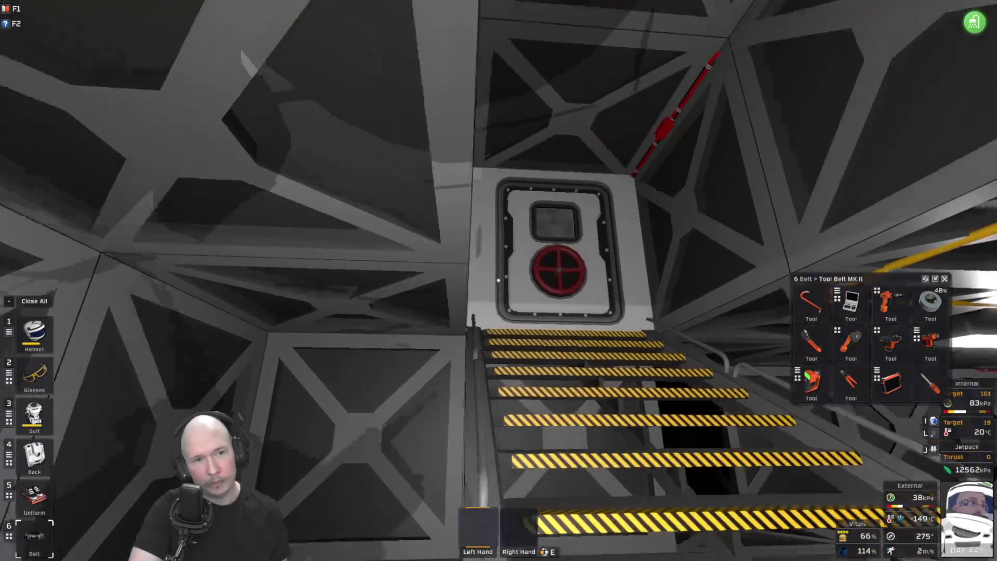
key(w)
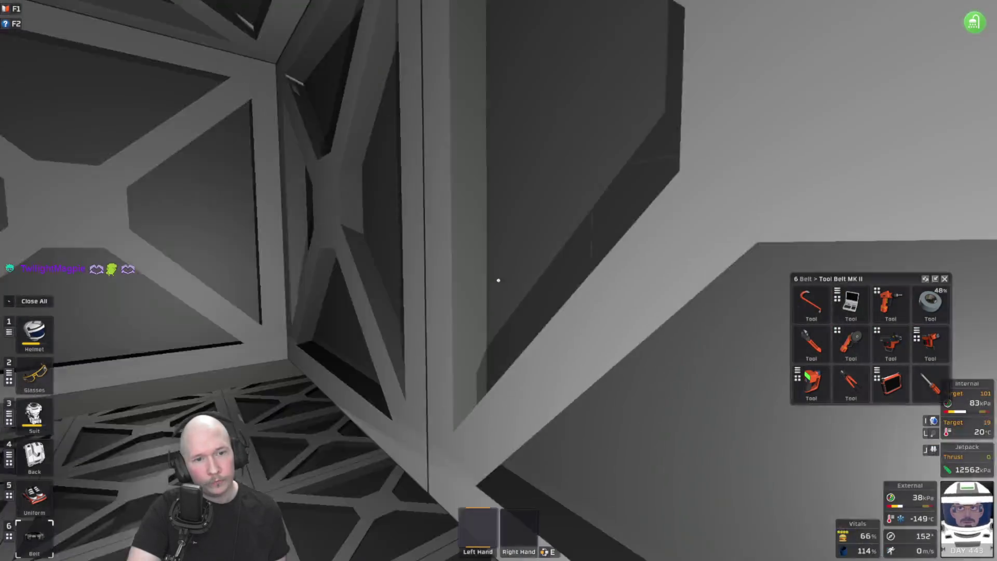
key(w)
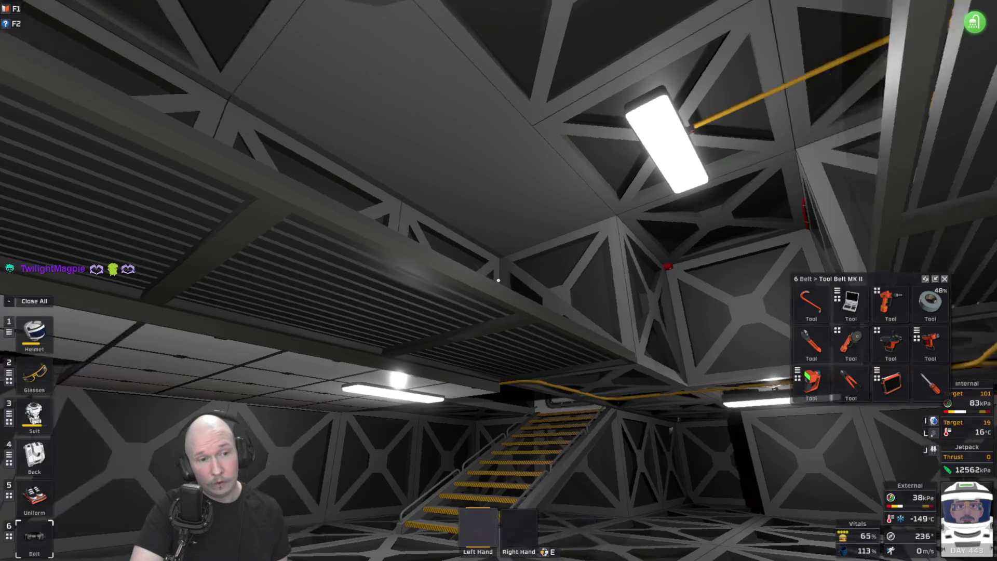
key(w)
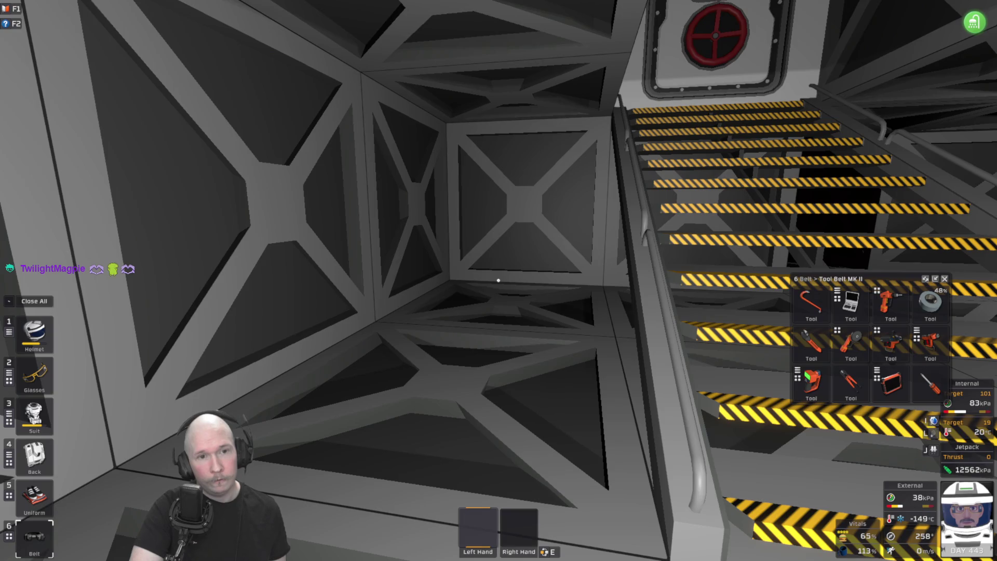
key(w)
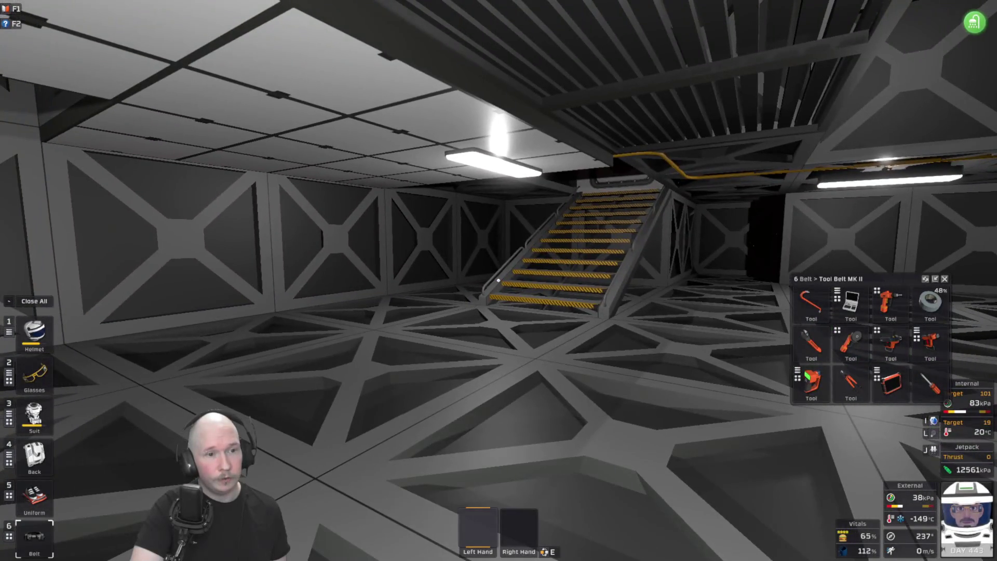
key(w)
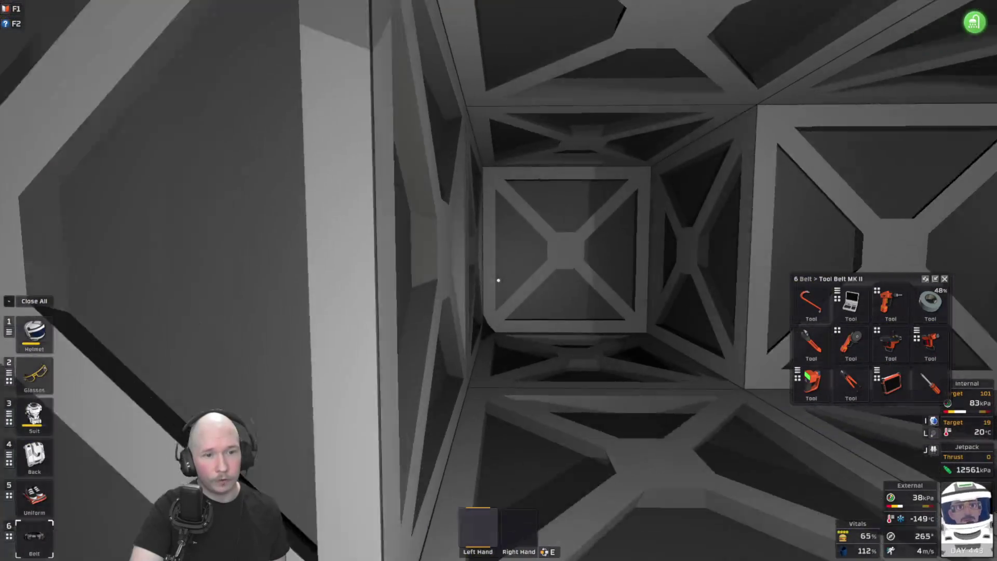
key(w)
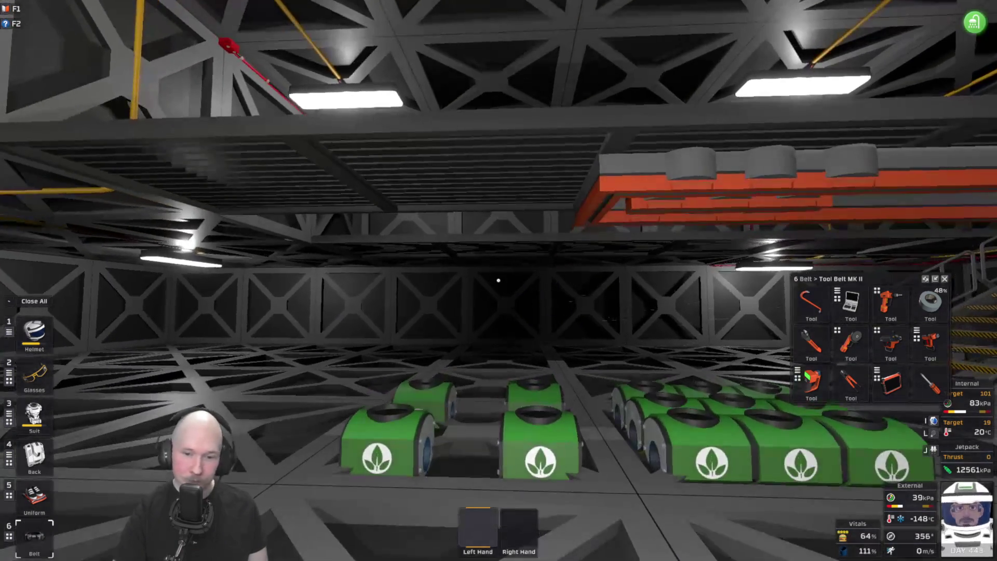
- Walk away from the green planters back toward the small chamber with the wall sensor and vent
key(w)
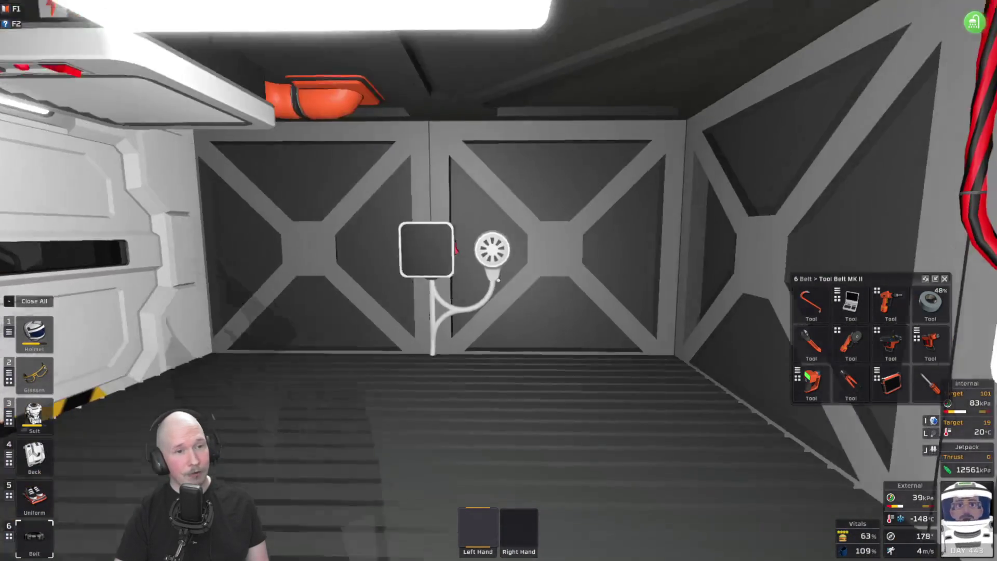
- Select the Tool Belt MK II with key 6 to bring up its tool inventory
key(6)
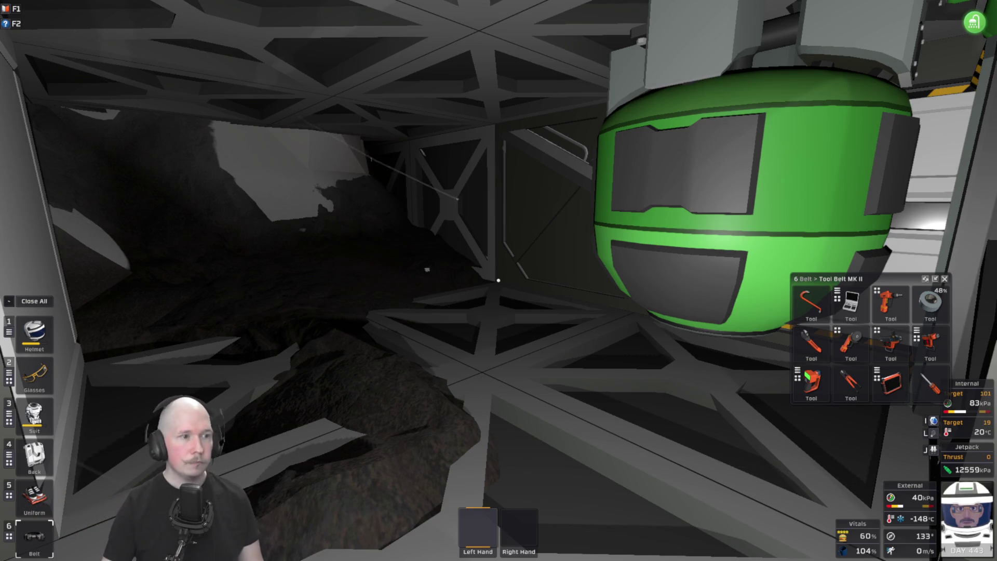
- Move up to the truss by the green tank and make the left hand active
key(w)
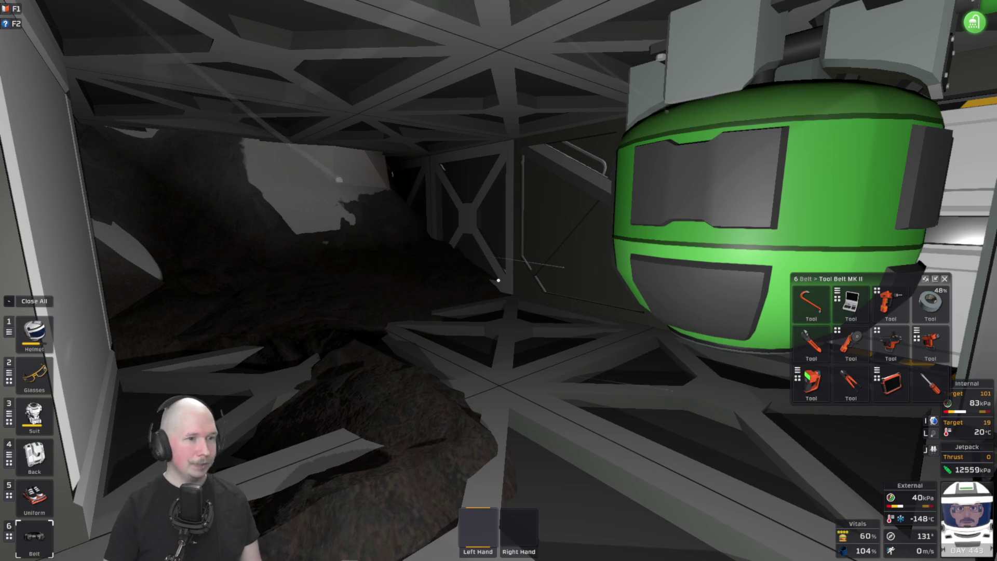
mouse_move(499, 280)
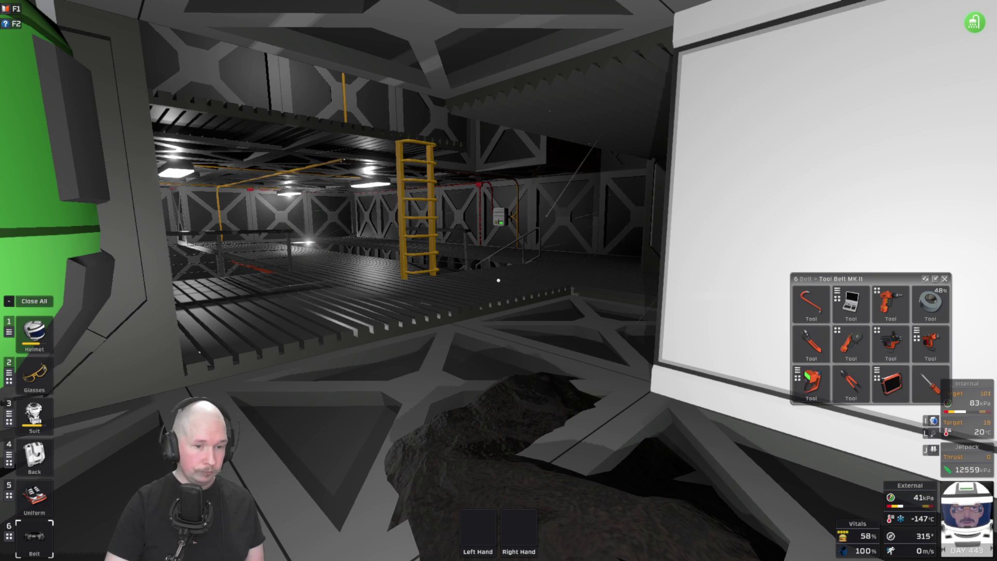
key(f)
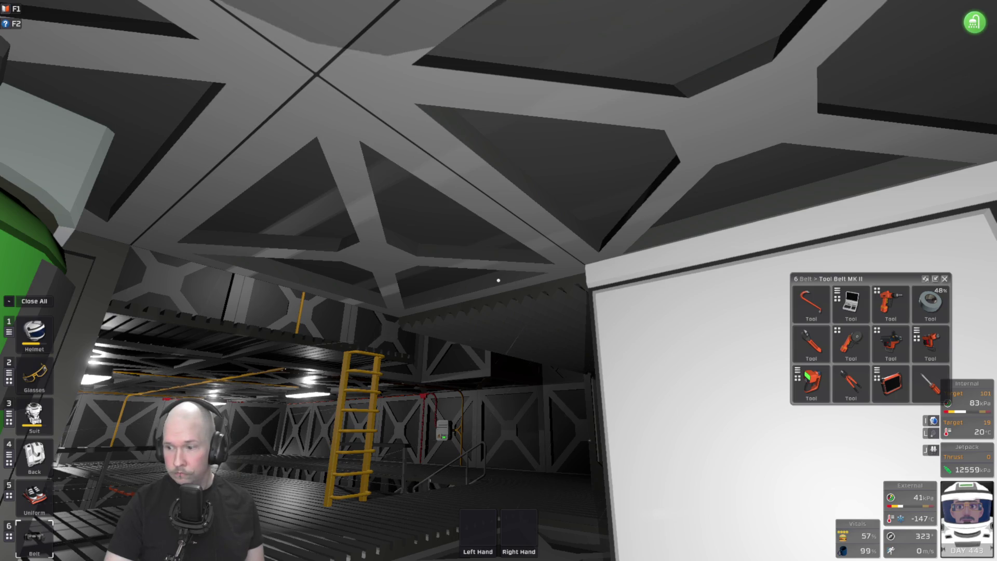
- Cross the lower deck walkway to the dark passage and open the Hardsuit Jetpack inventory
key(w)
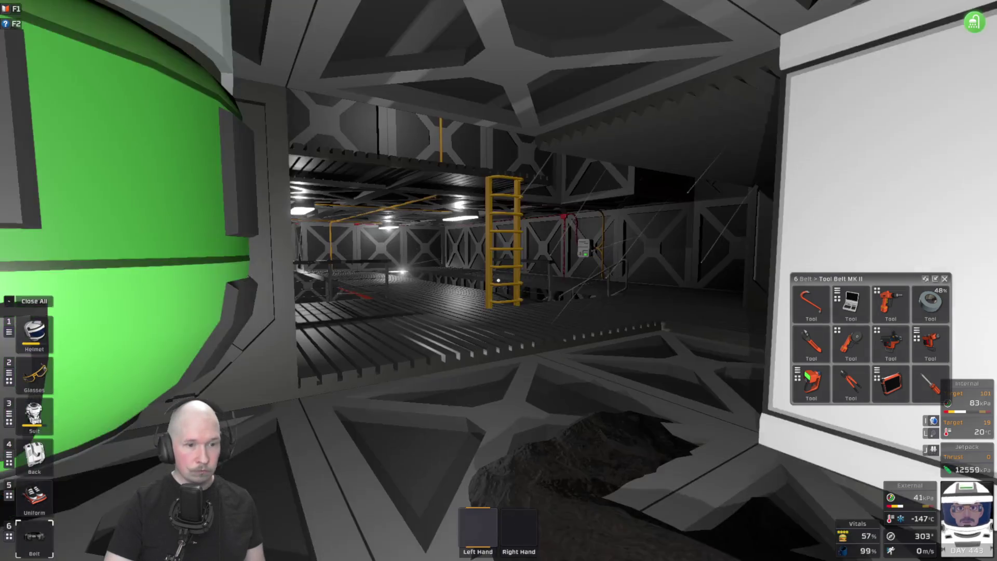
key(w)
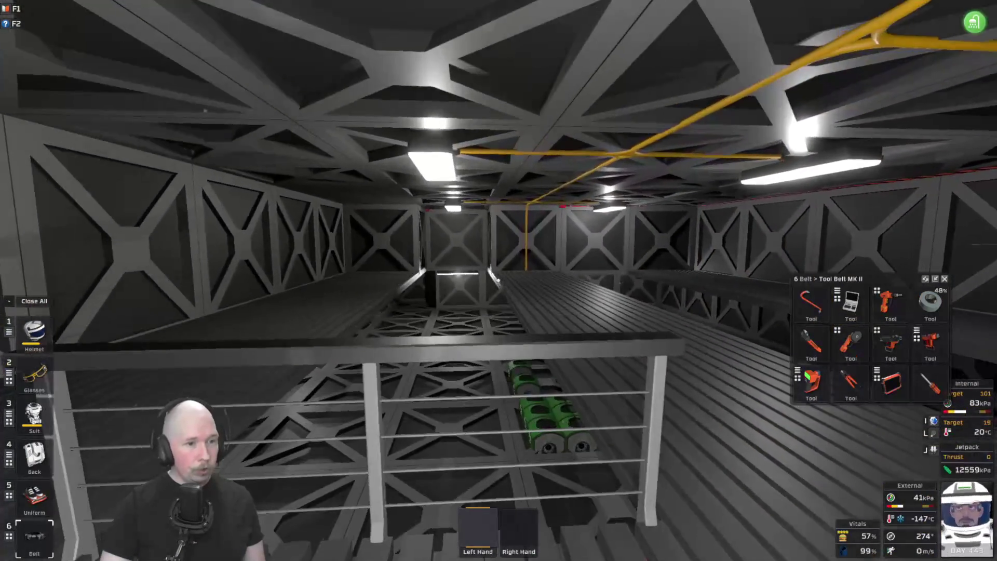
key(w)
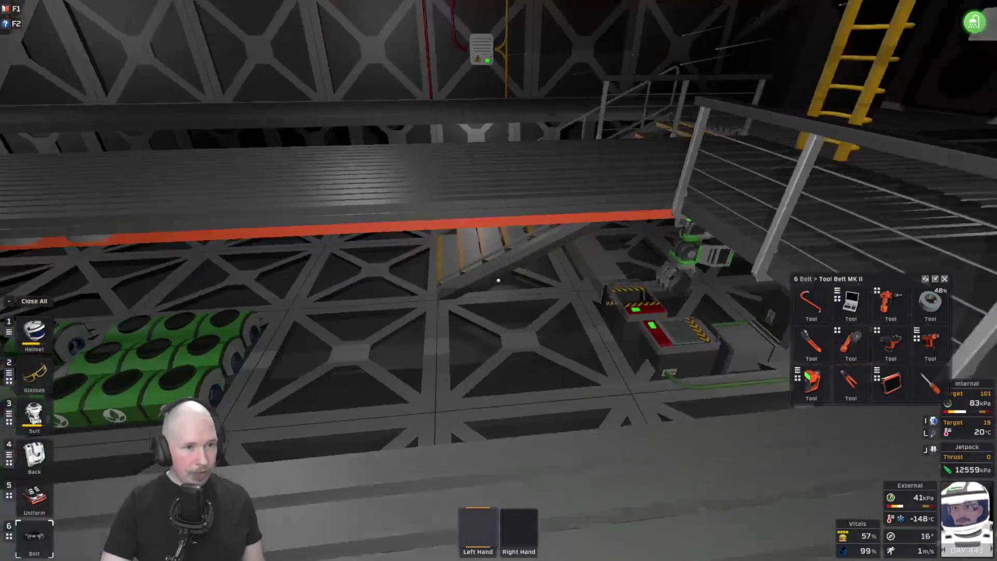
key(w)
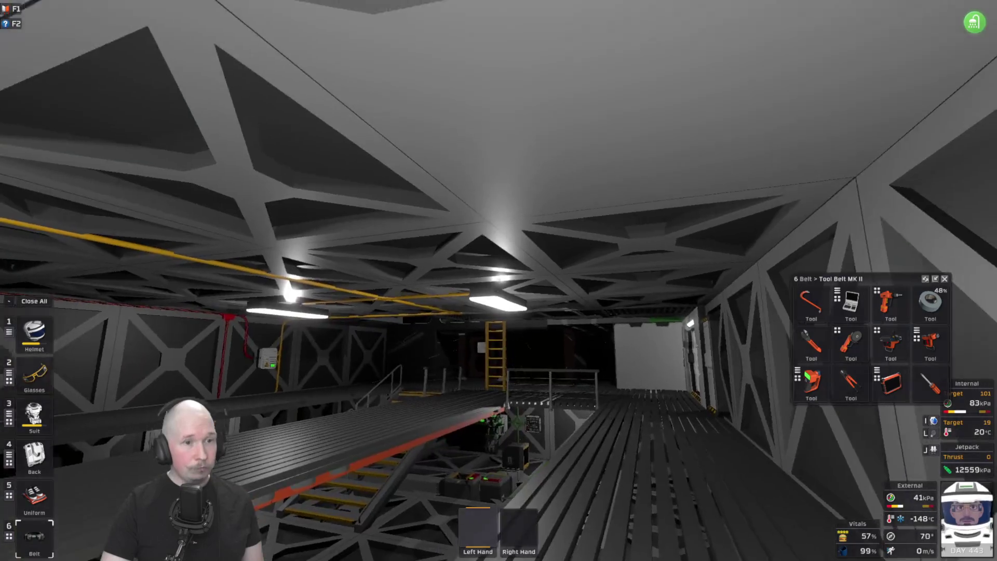
mouse_move(499, 280)
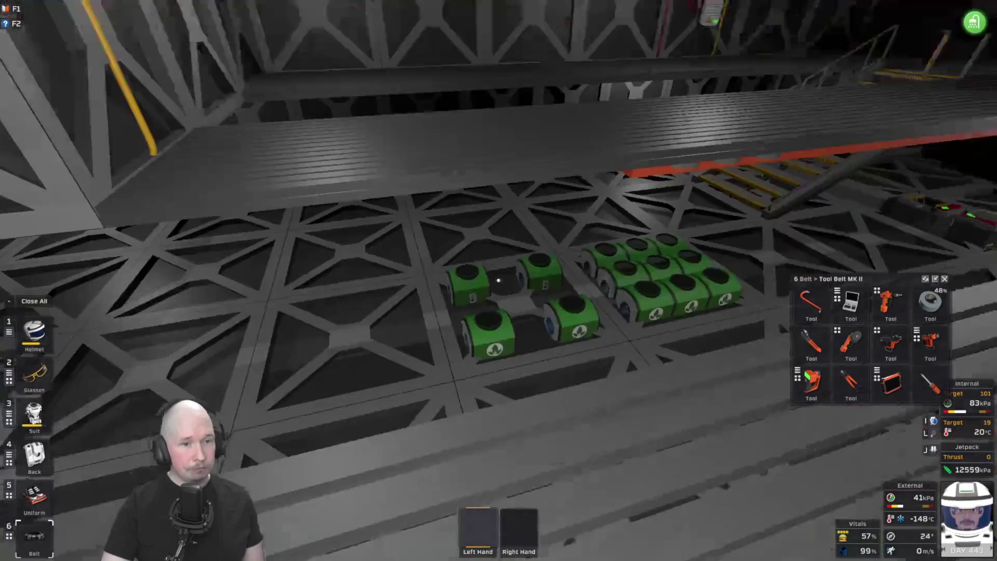
key(w)
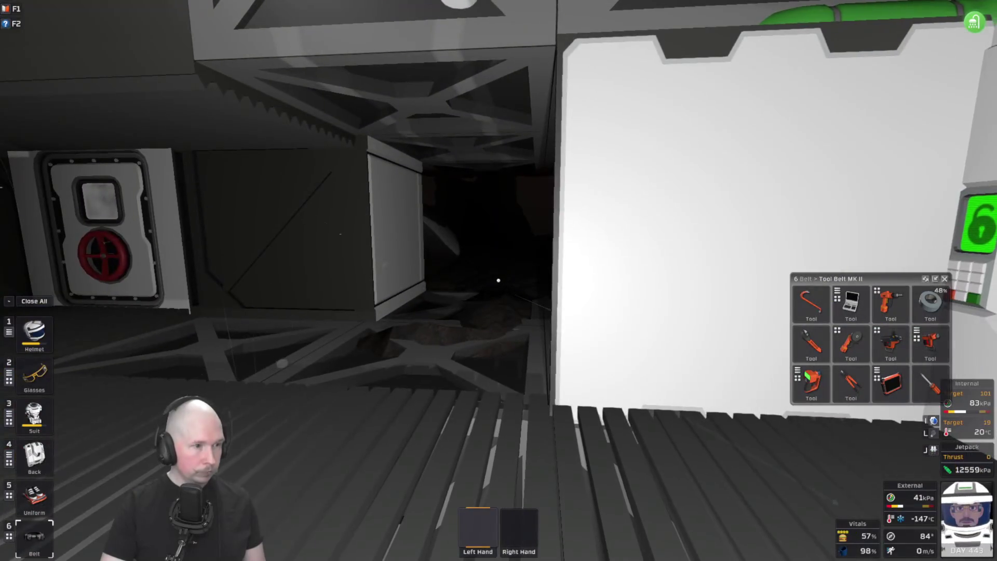
key(4)
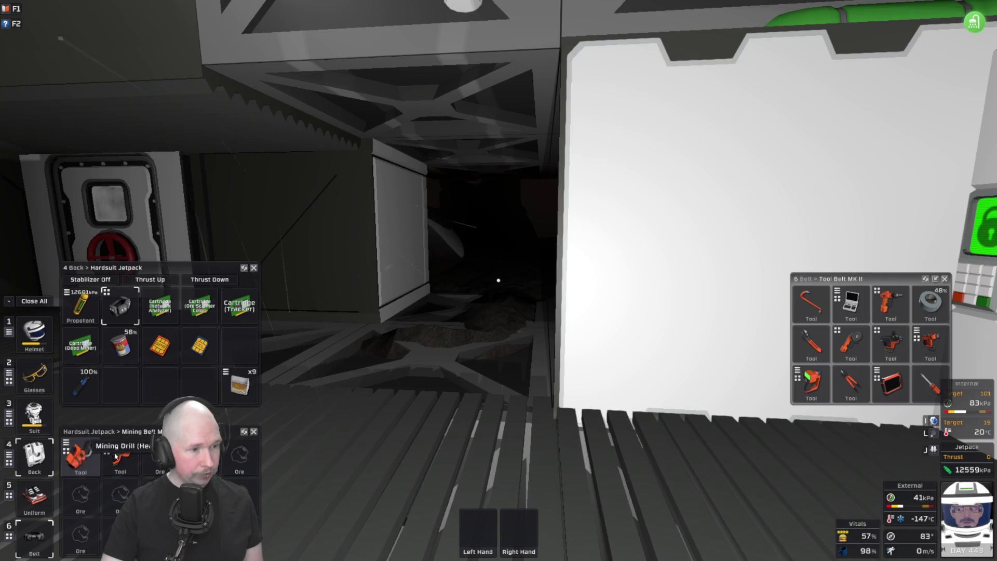
- Open the Terrain Manipulator battery panel, drill the passage rock into ore chunks, then stow the drill
key(w)
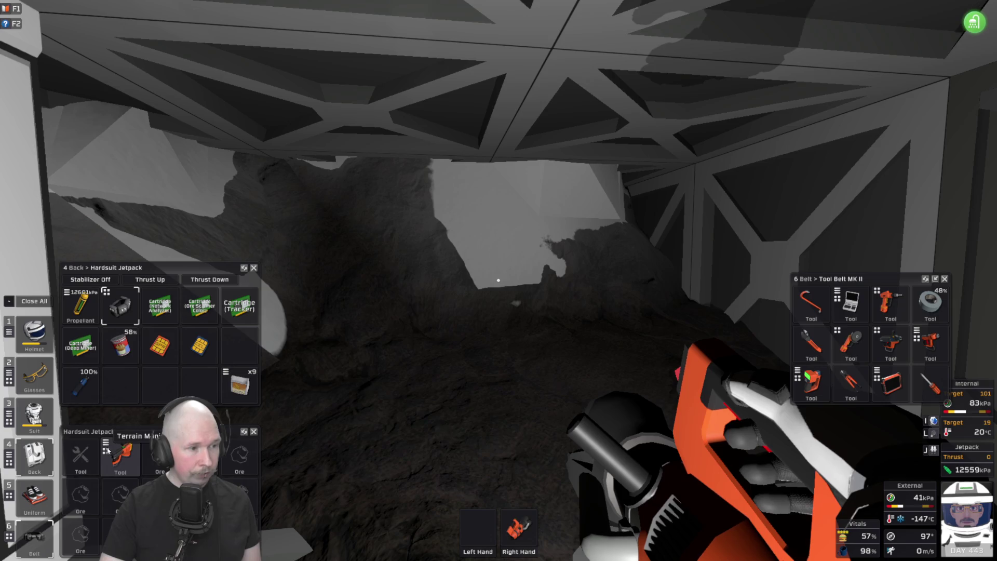
click(107, 450)
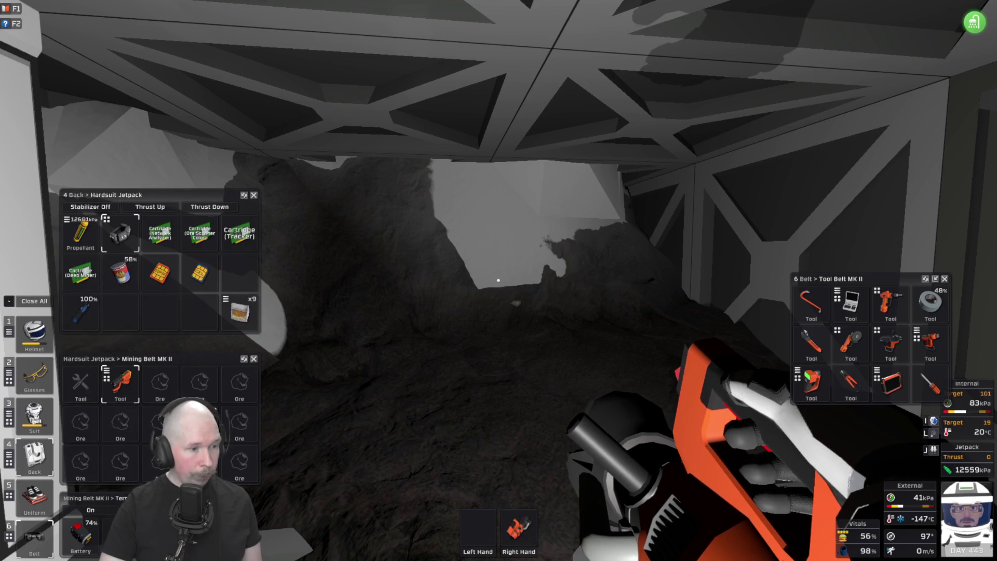
key(w)
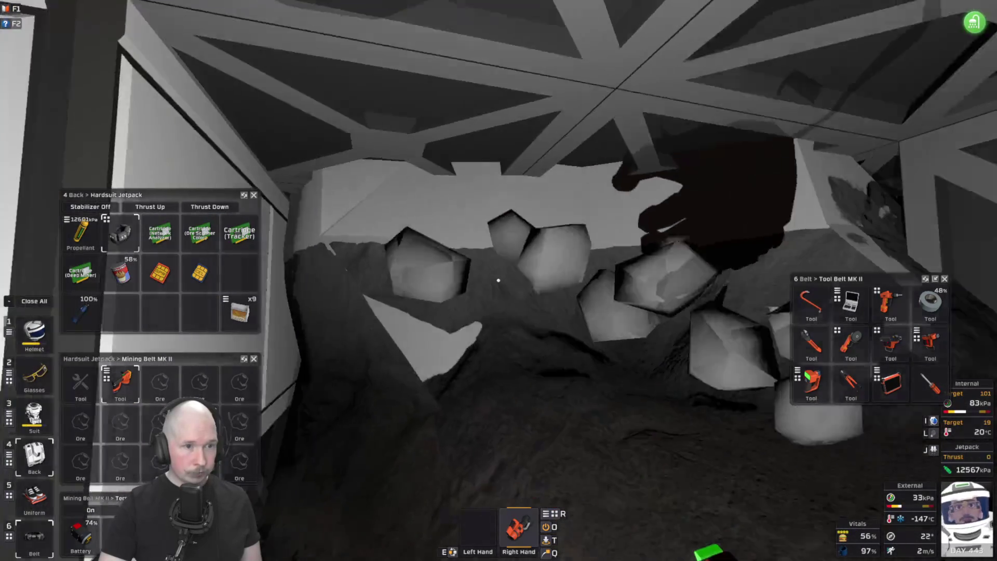
key(w)
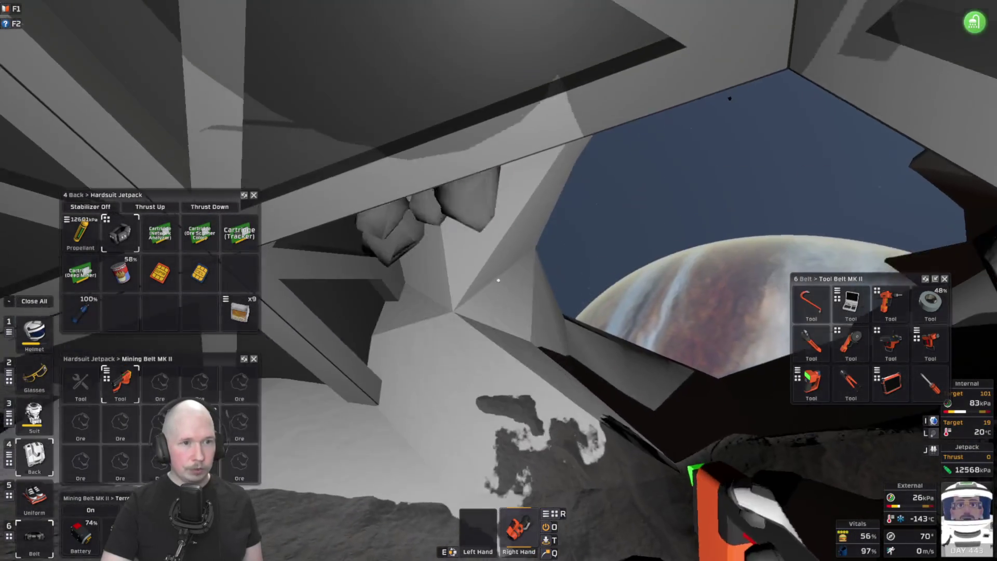
click(499, 281)
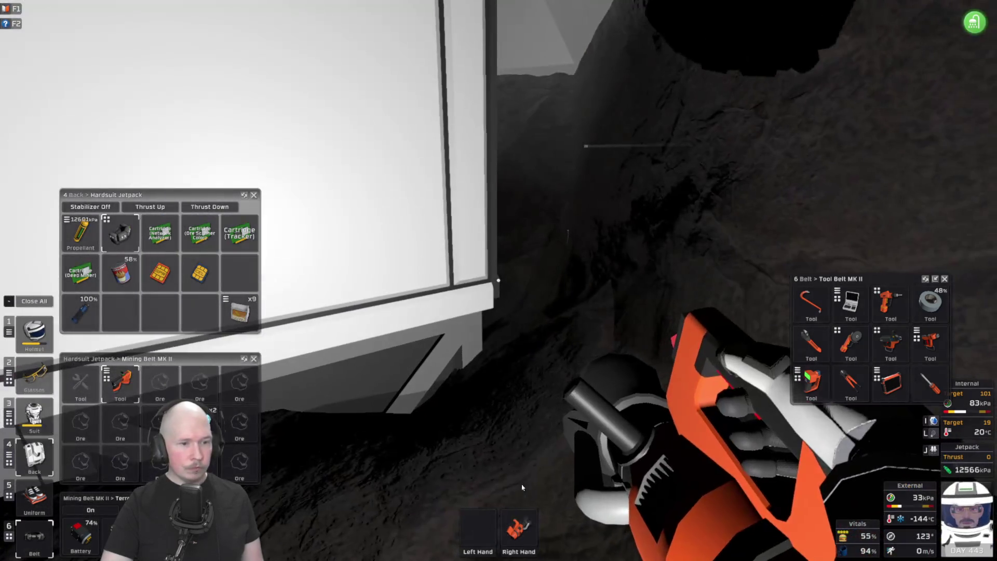
click(518, 527)
- Return the mining drill to Mining Belt slot 1 and close the Terrain Manipulator and Mining Belt panels
click(81, 382)
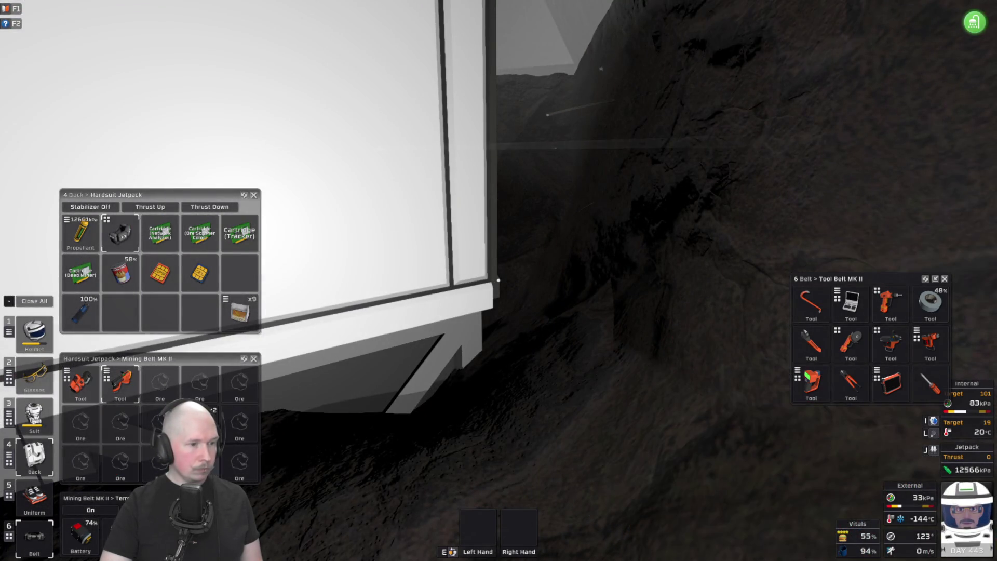
click(254, 498)
click(254, 424)
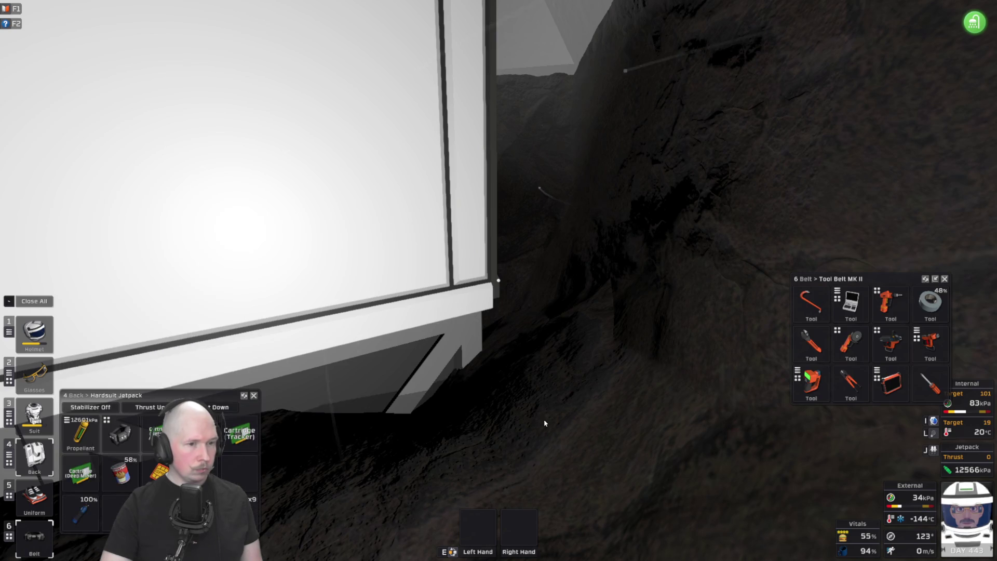
- Open the Jump Suit inventory and the general backpack's contents
mouse_move(498, 280)
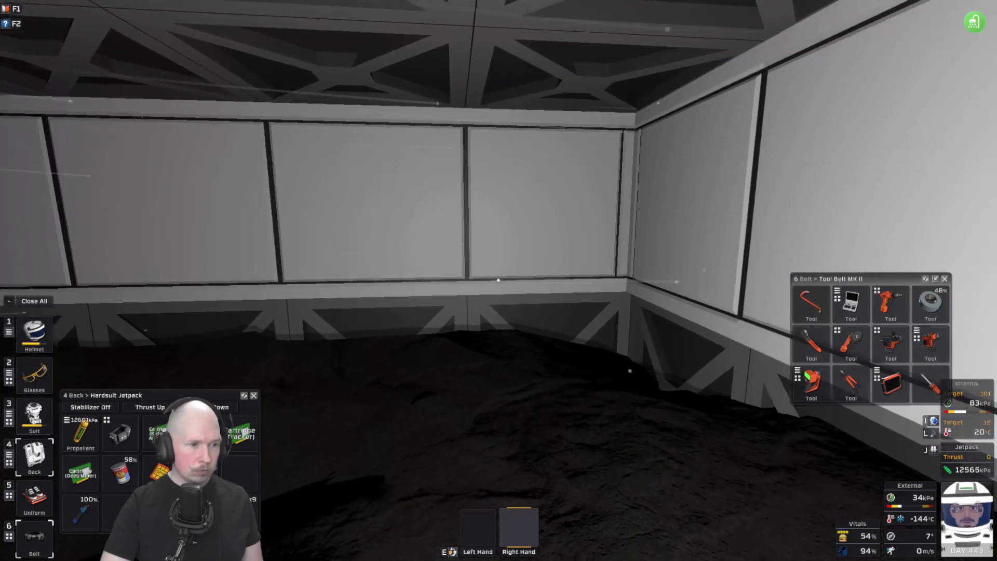
key(5)
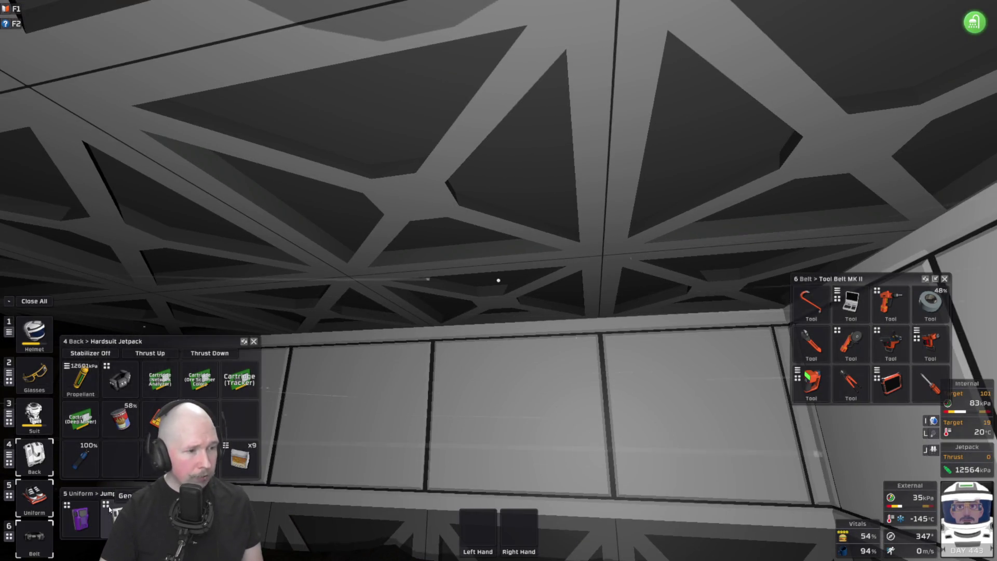
click(107, 503)
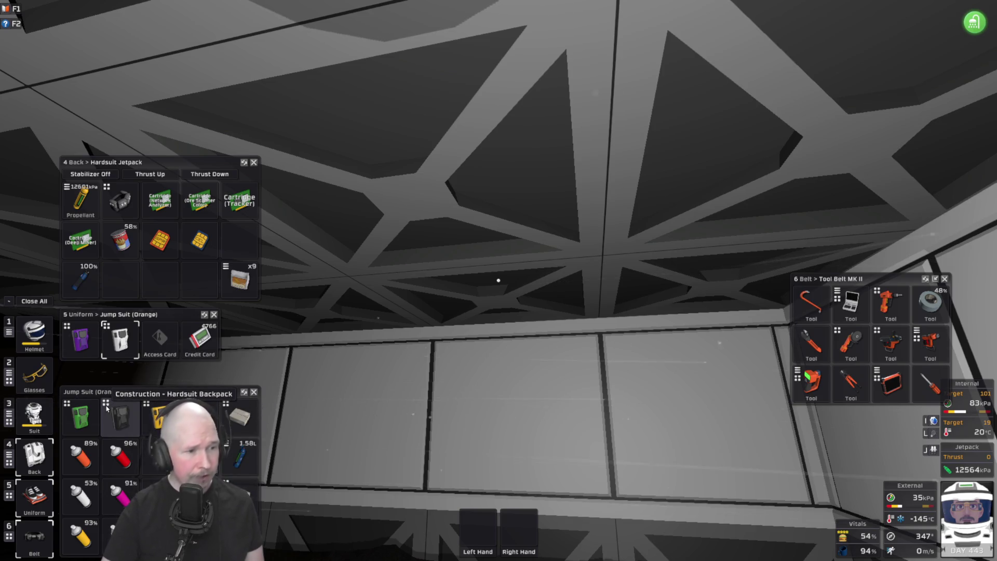
- Take the x30 steel frame stack from the construction backpack's storage box into hand
click(106, 410)
click(120, 436)
click(125, 492)
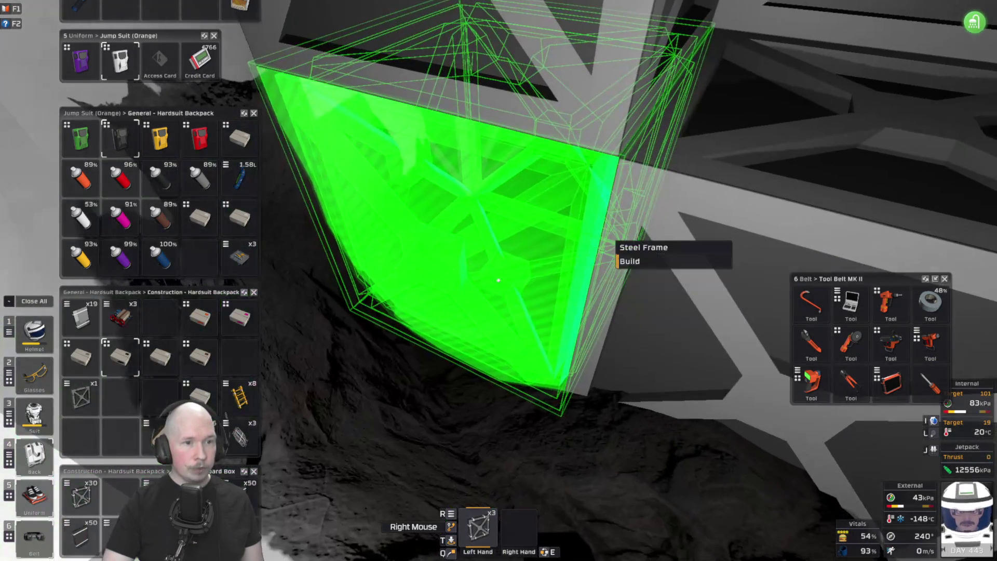
key(e)
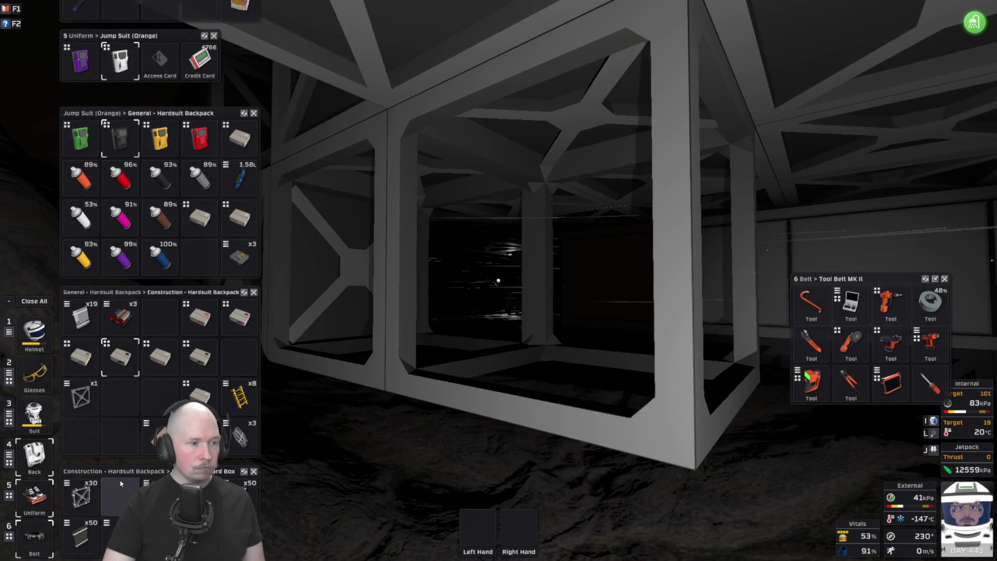
drag(81, 496, 451, 535)
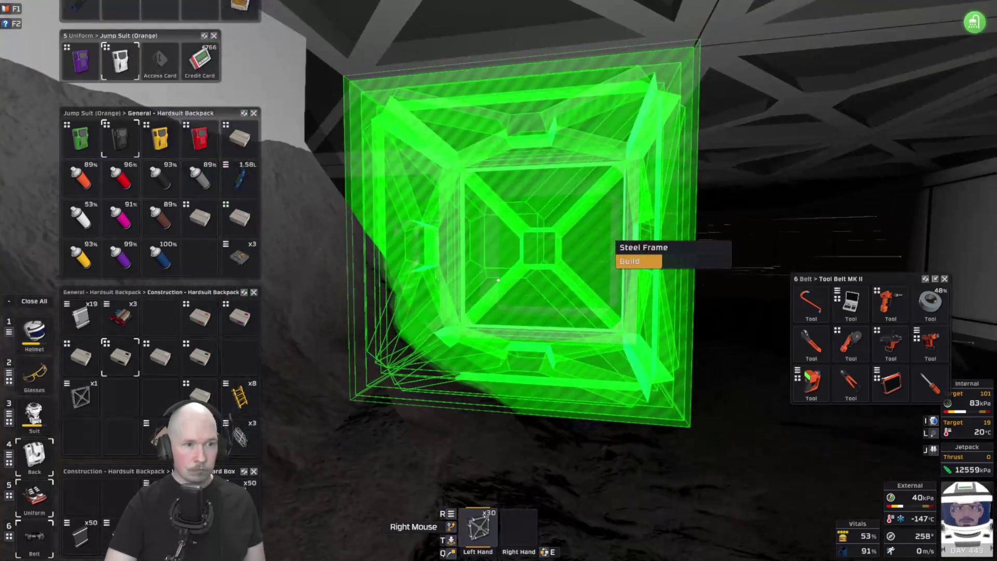
- Place more steel frames in the mined-out cave space to extend the structure
click(498, 281)
click(498, 280)
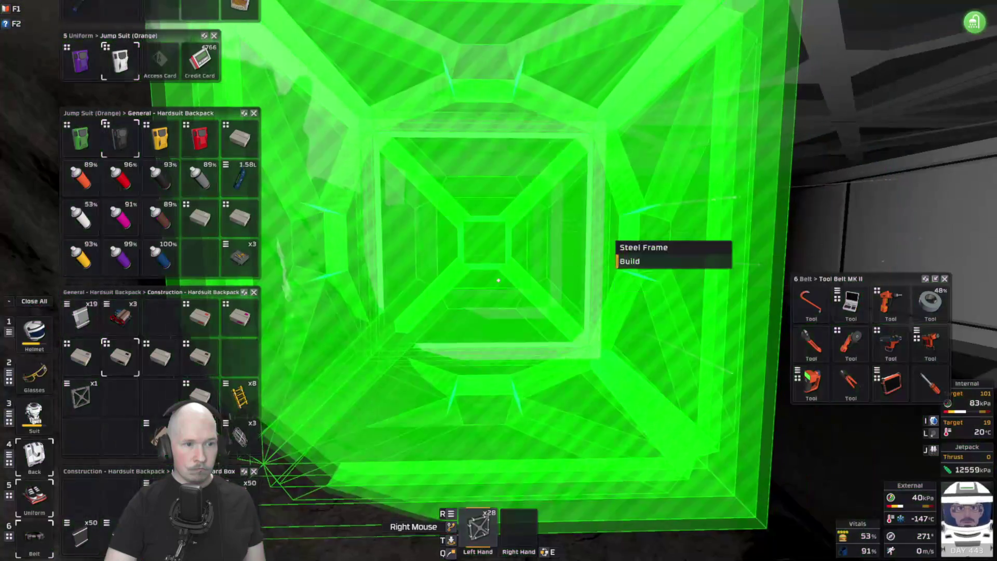
click(498, 280)
click(498, 280)
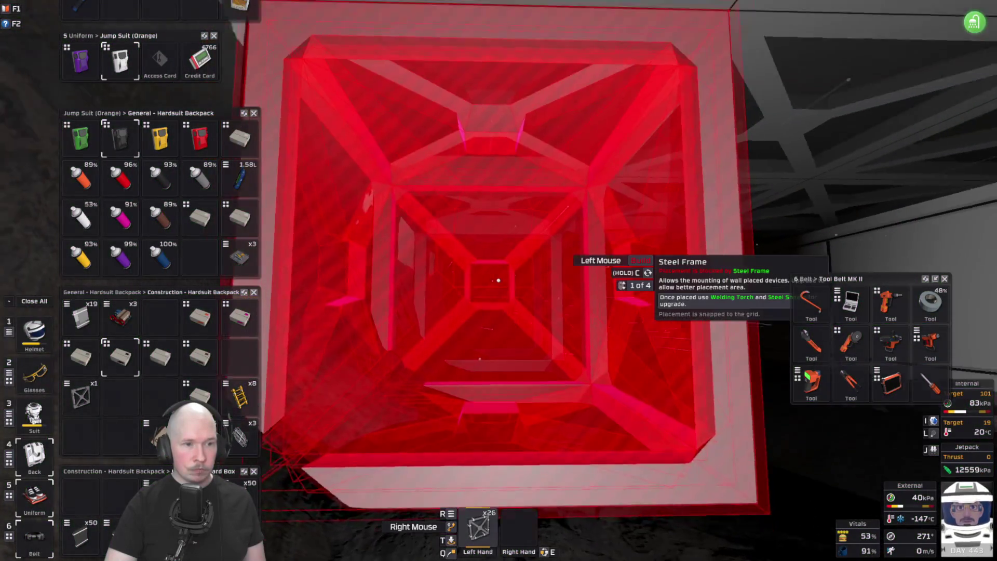
key(alt)
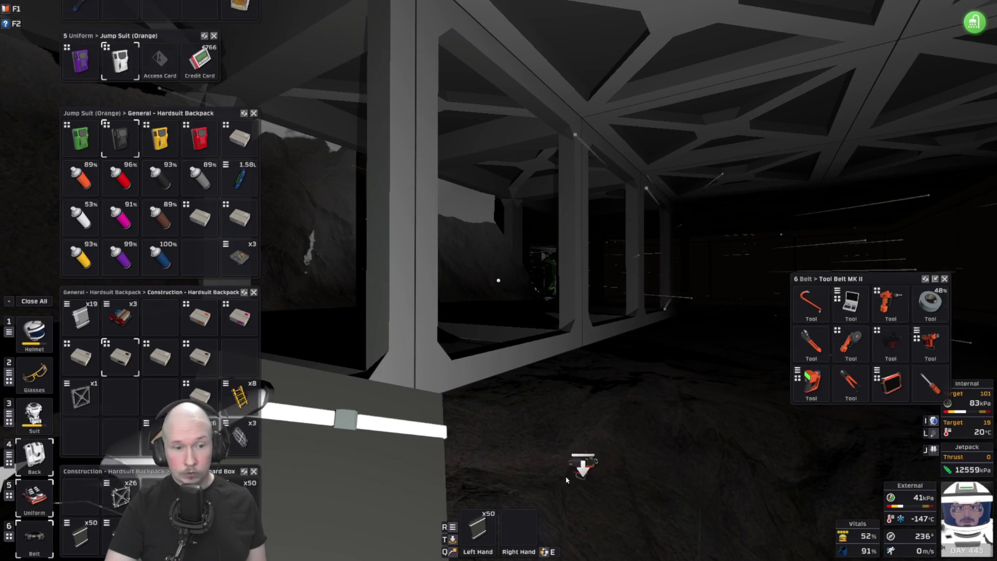
key(alt)
- Weld steel sheets onto each new steel frame in the row, leaving 36 sheets
click(498, 280)
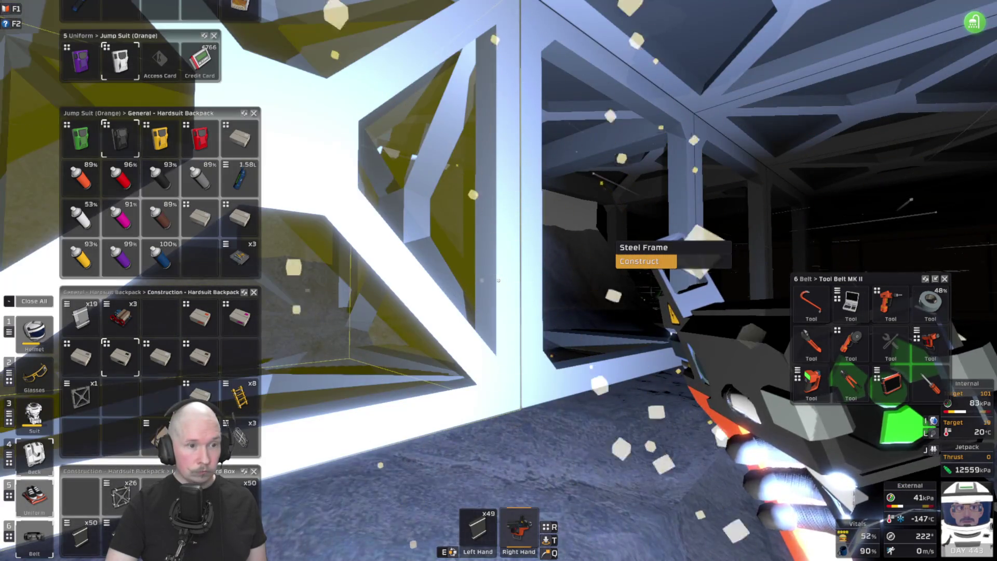
click(498, 280)
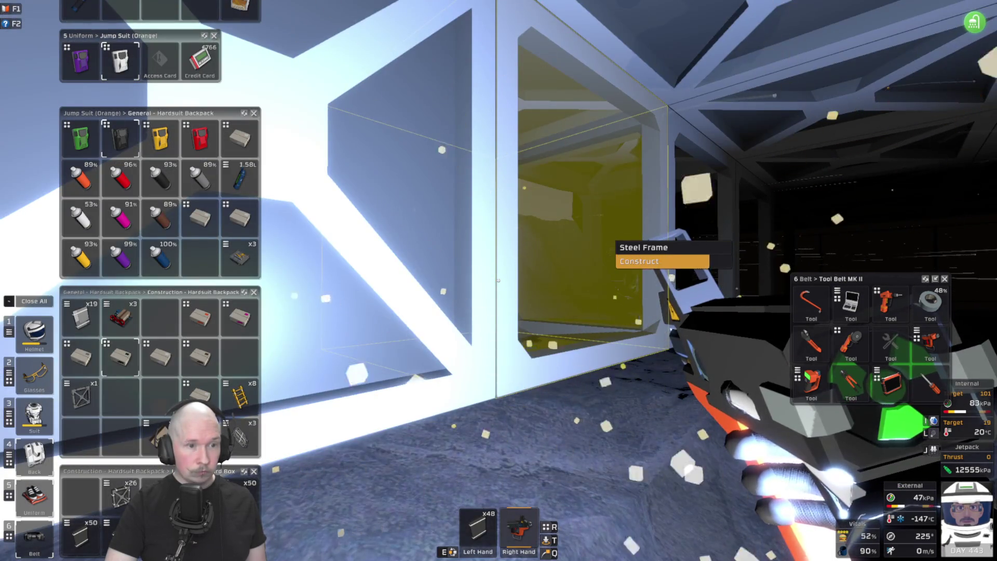
click(498, 281)
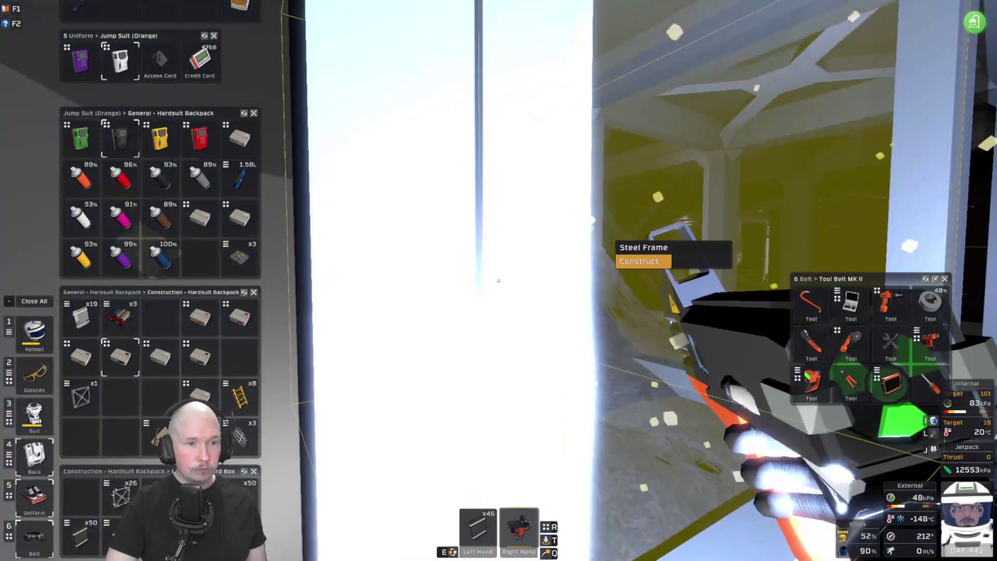
click(499, 281)
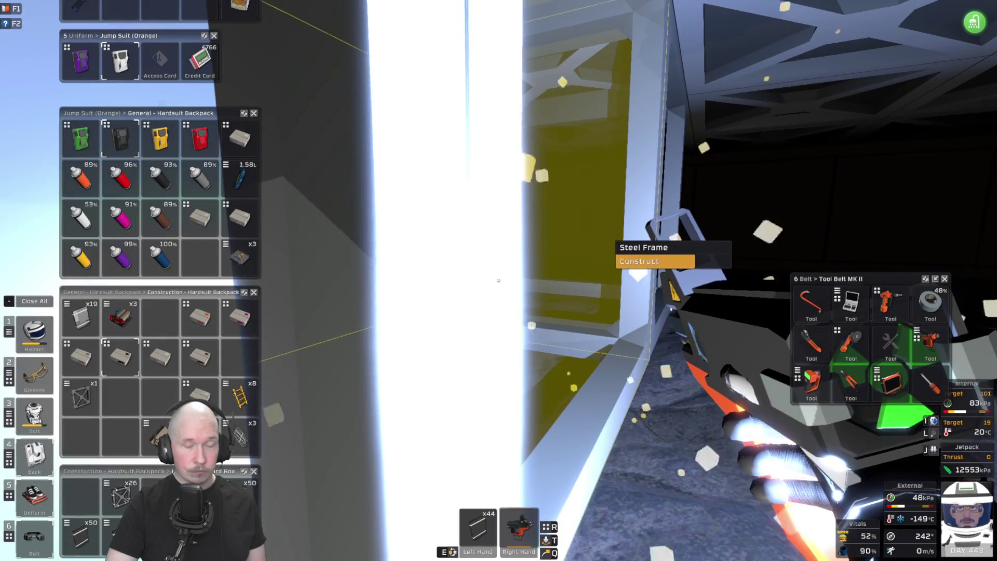
click(498, 281)
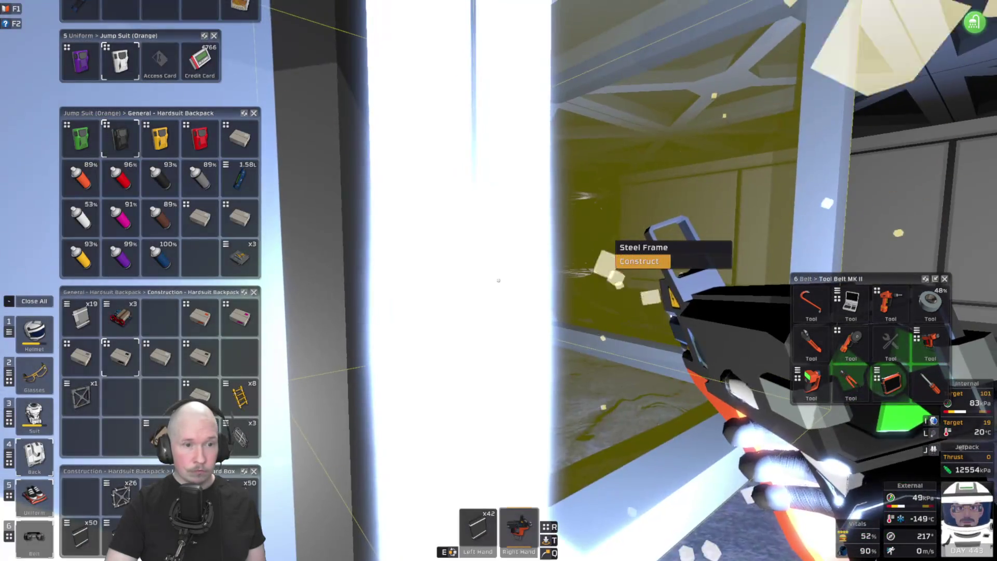
click(498, 280)
click(498, 280)
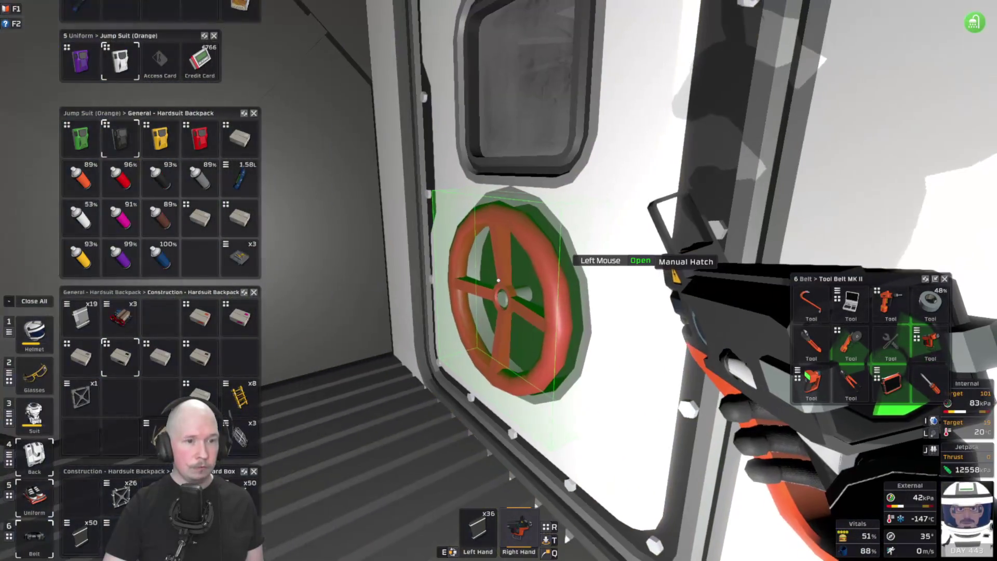
- Walk down the dark frame corridor to the panelled end wall and take the steel frames in hand
key(w)
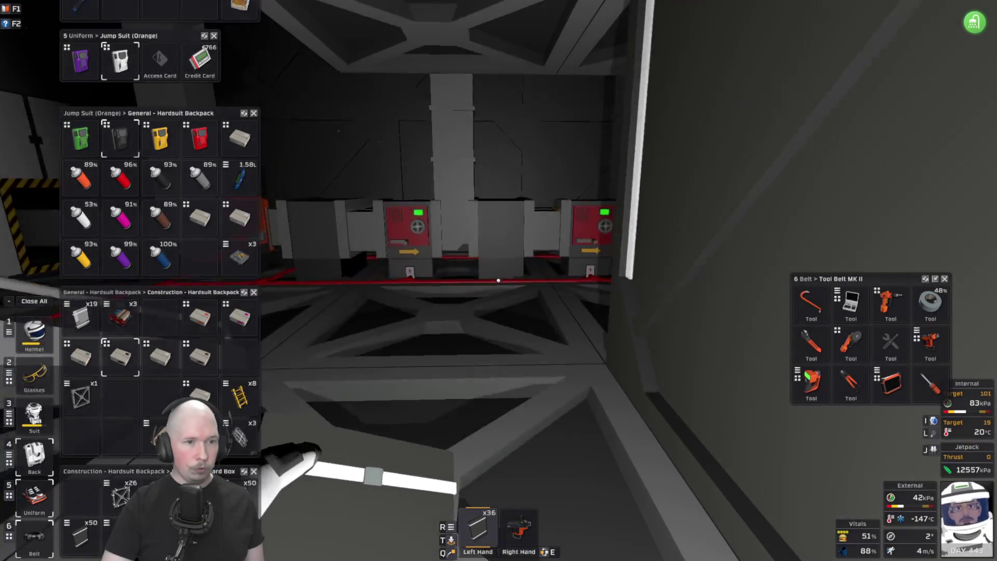
key(w)
key(w)
key(w)
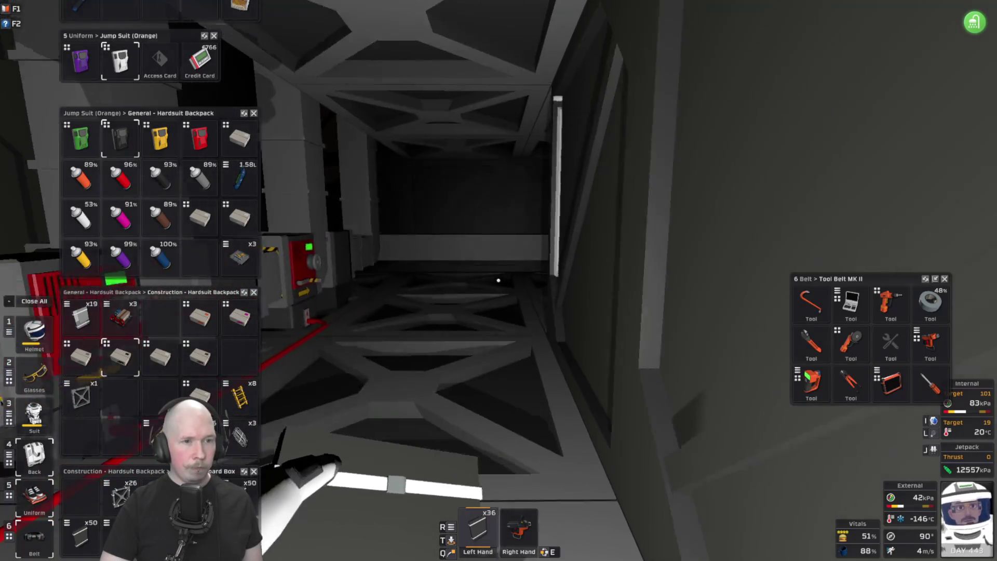
key(w)
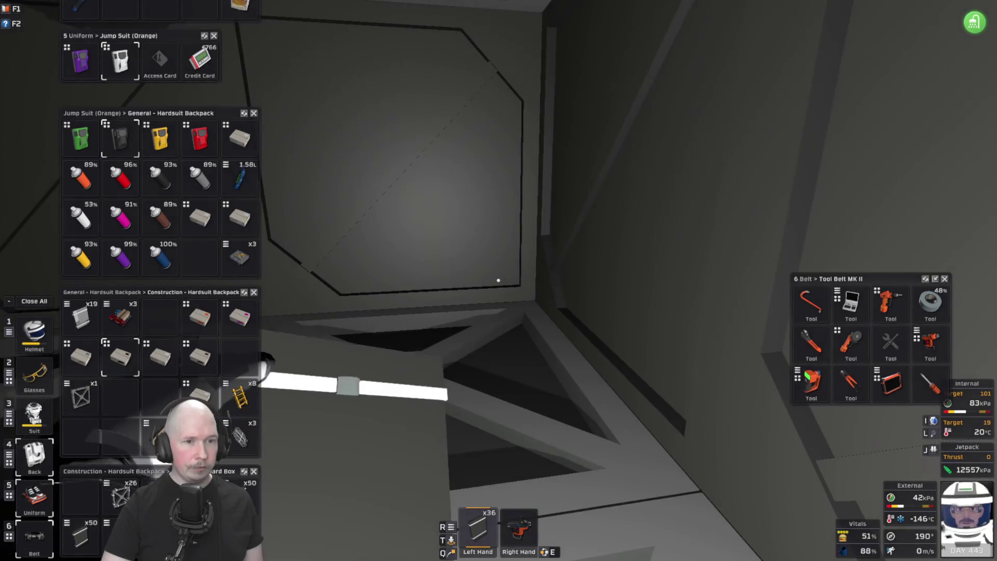
key(w)
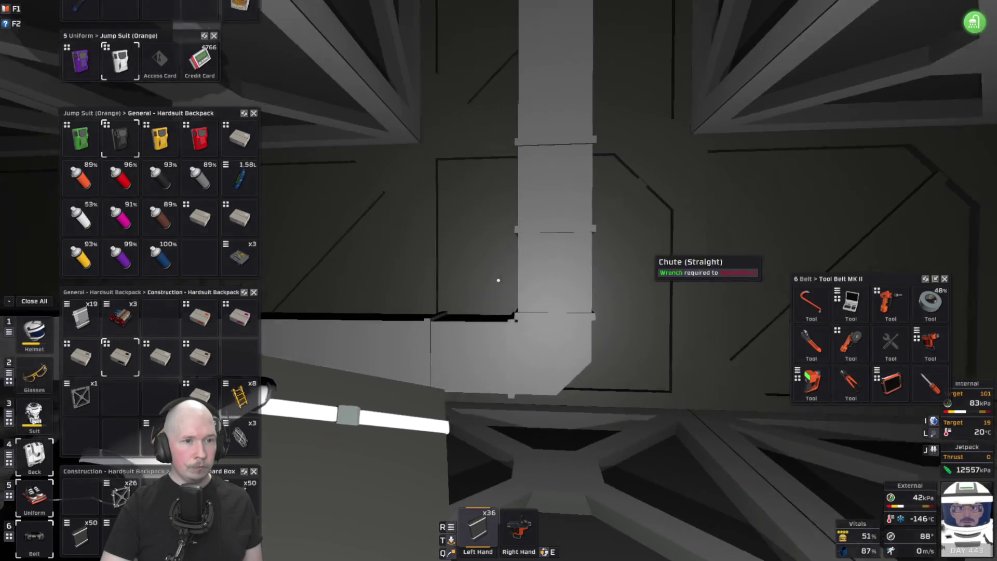
key(w)
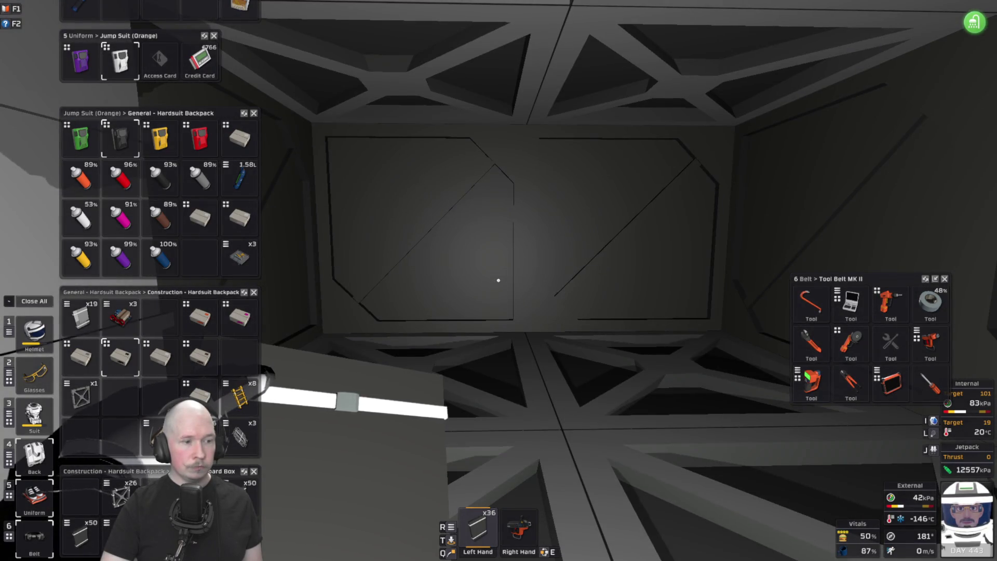
click(121, 492)
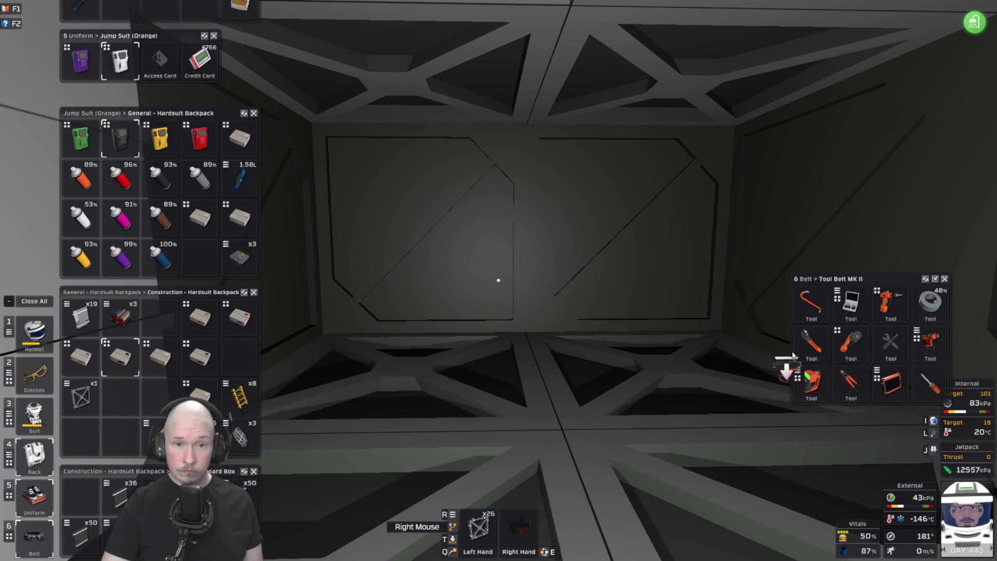
- Place a steel frame in the gap ahead, then stash the leftover frames and two plastic sheets
click(811, 301)
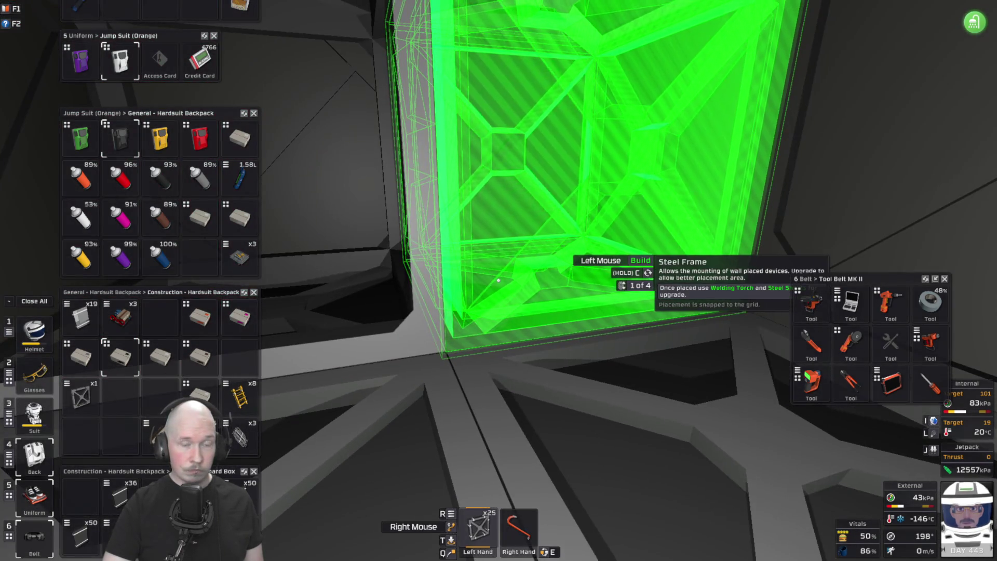
click(499, 281)
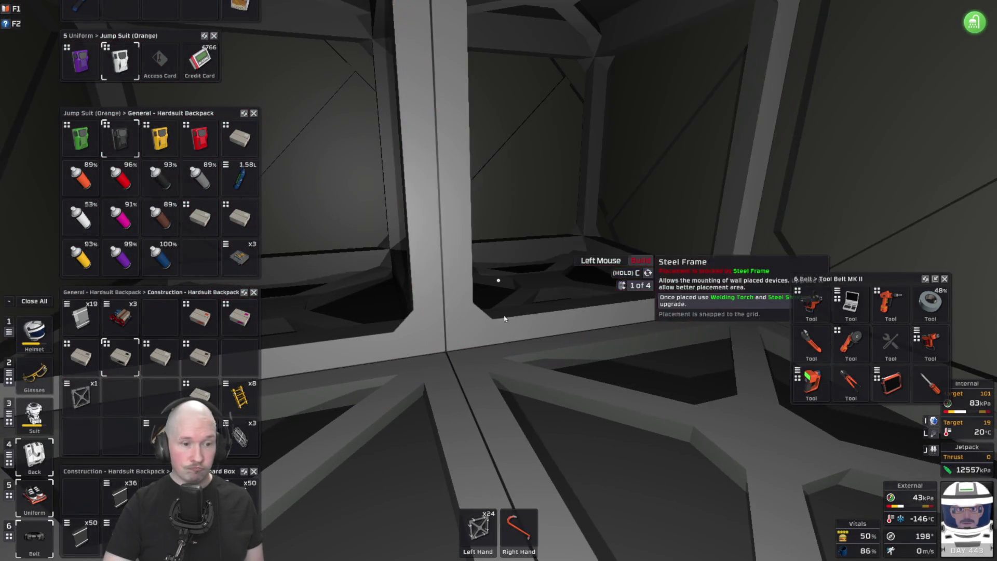
drag(478, 527, 156, 494)
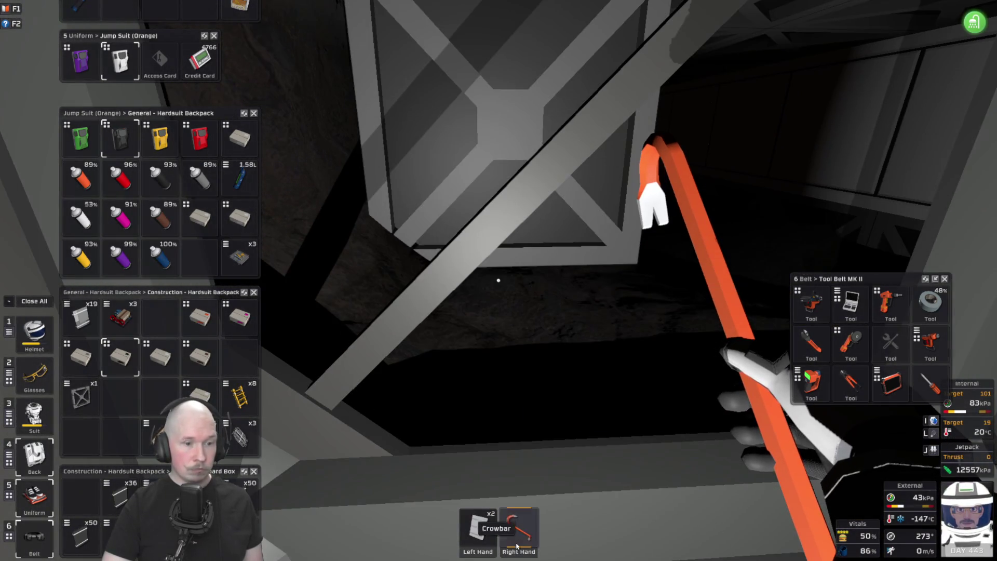
shift+click(478, 527)
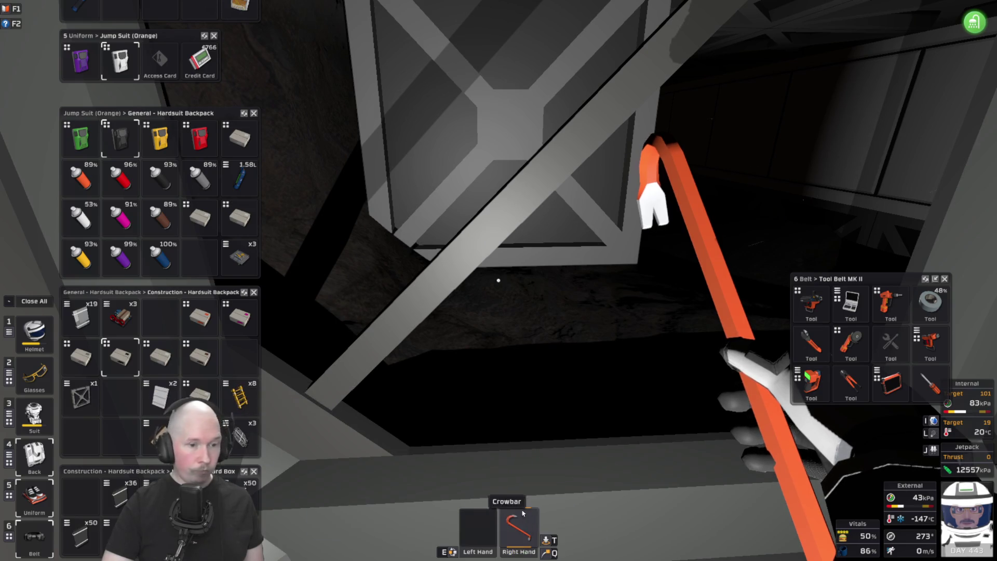
- Grind away the Composite Wall (Type 2) and place a Composite Wall (Type 1) in the opening
click(851, 343)
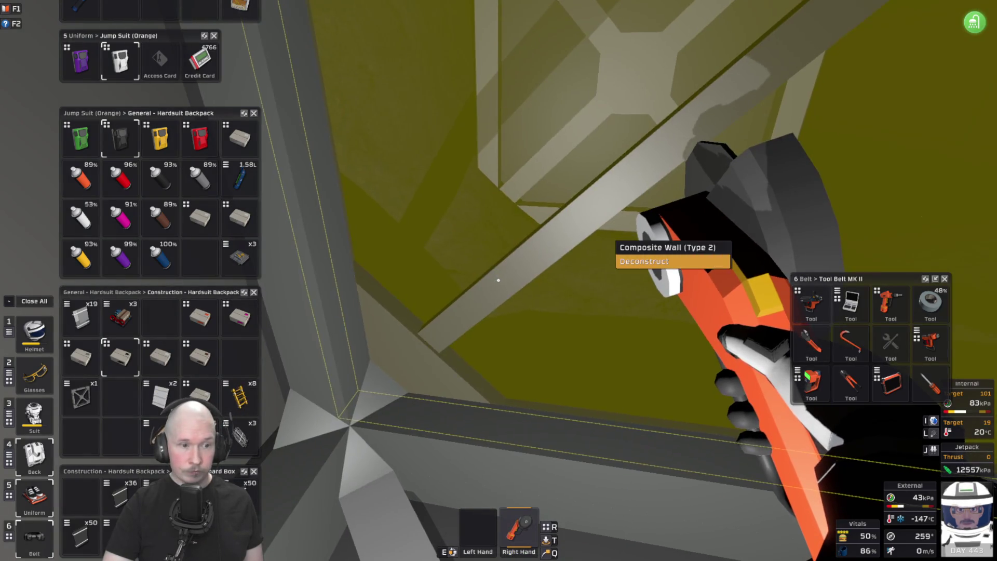
click(498, 281)
key(f)
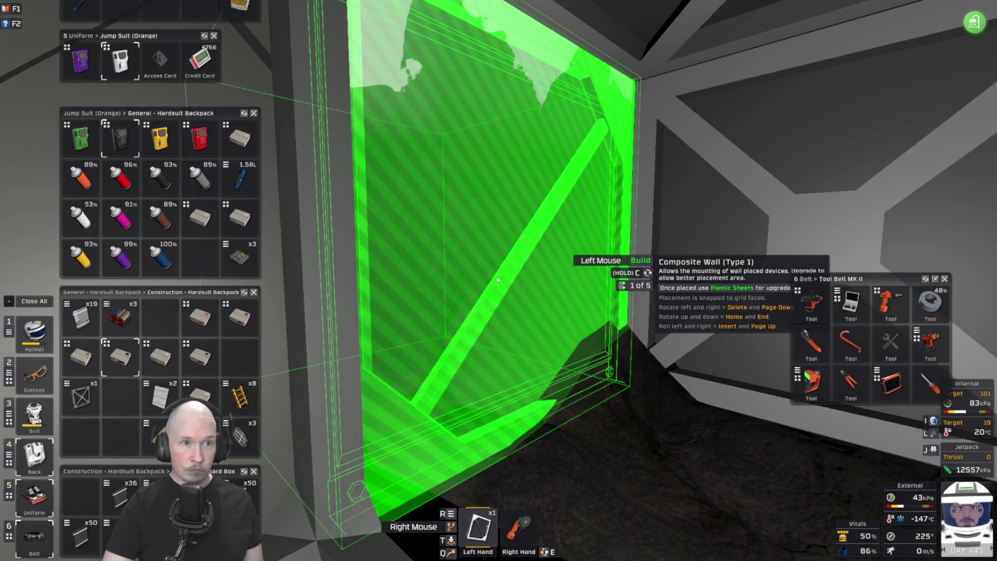
click(498, 280)
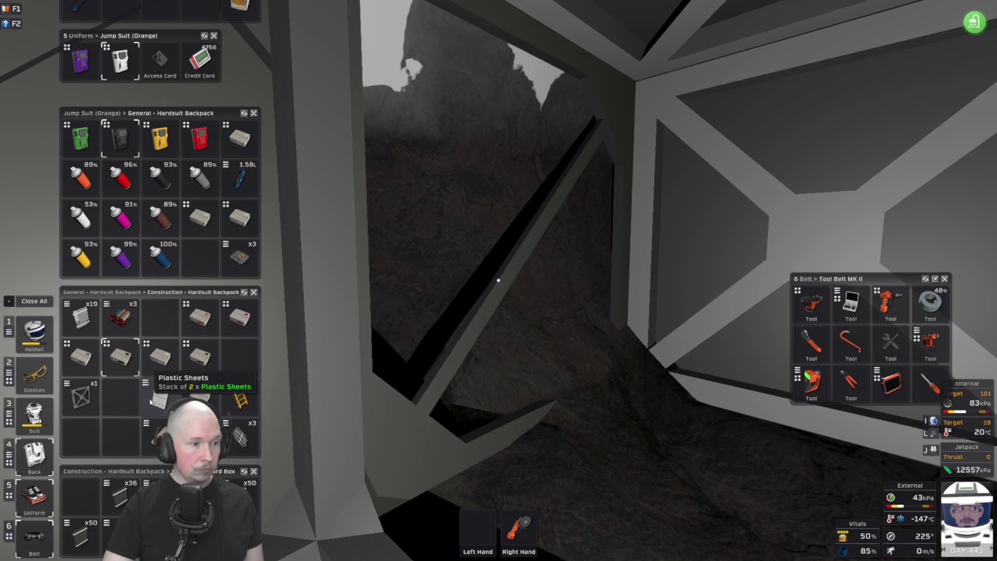
click(571, 290)
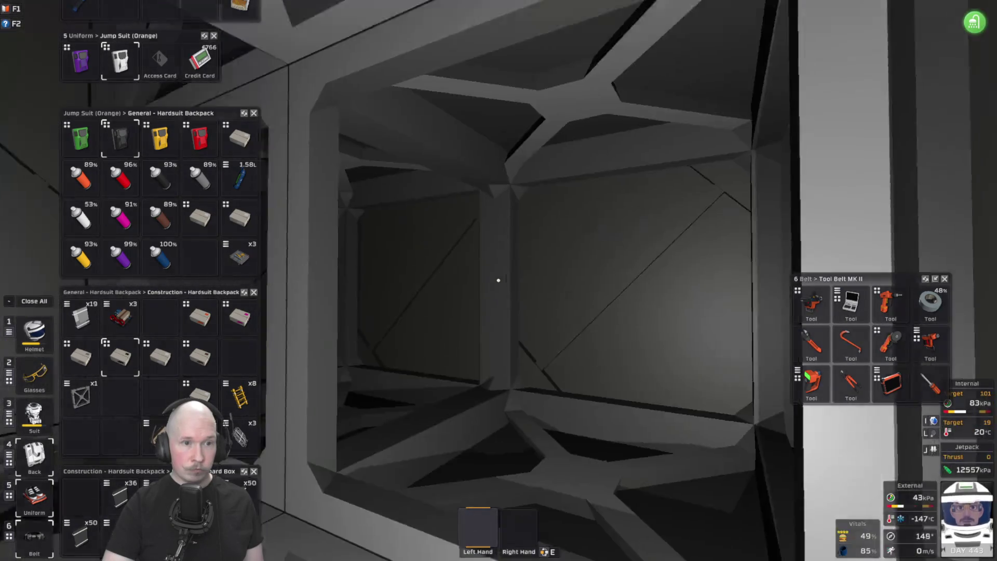
- Place a steel frame at the rocky far end of the corridor, then ready steel sheets and the welder
key(w)
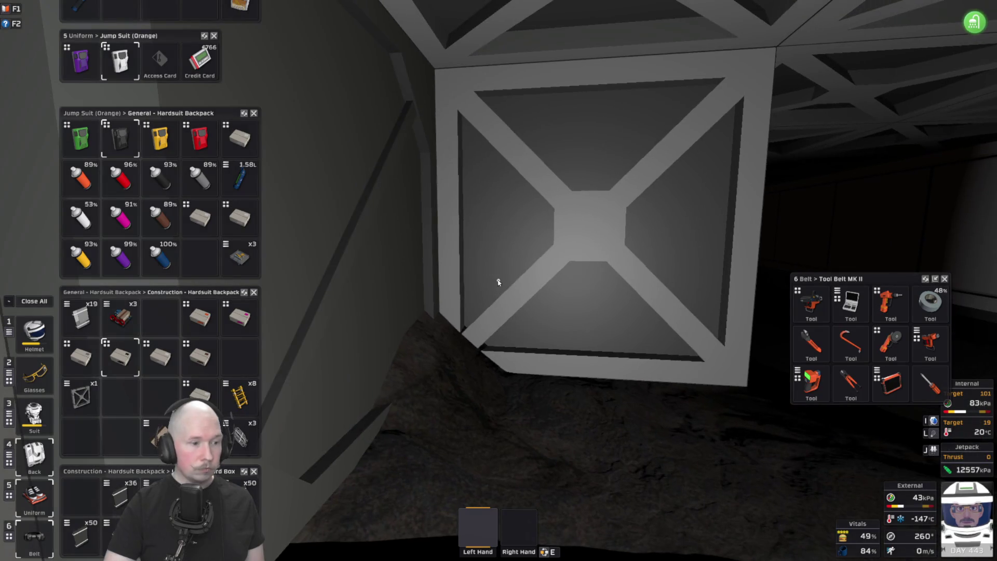
key(alt)
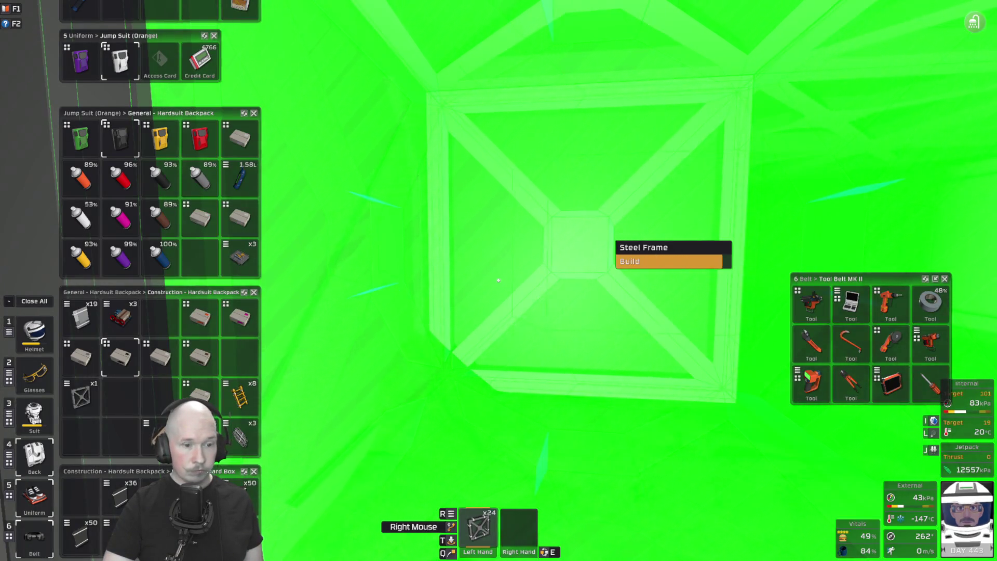
click(498, 281)
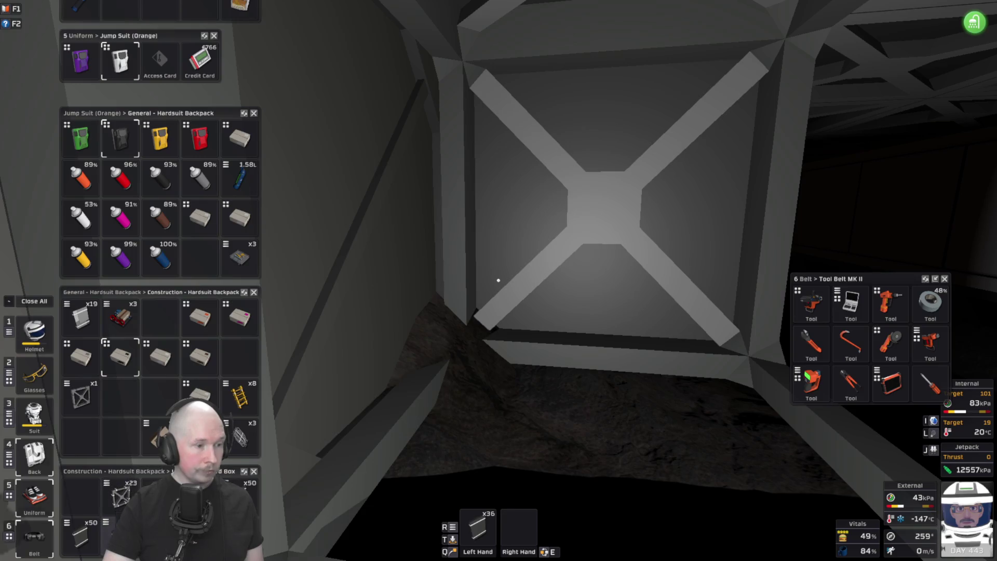
key(alt)
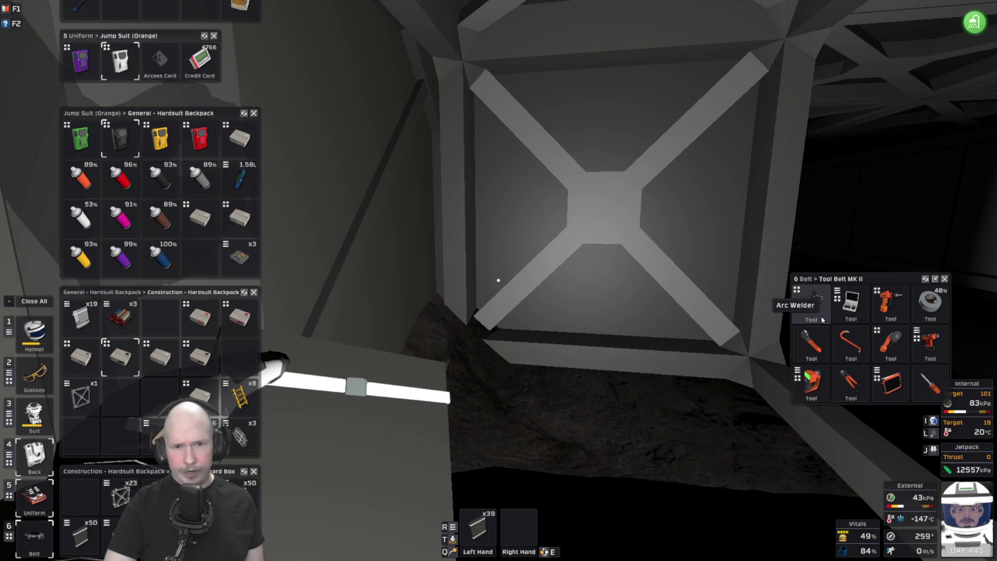
key(alt)
- Weld steel sheets onto the steel frame at the rocky corridor end to its next construct stage
key(e)
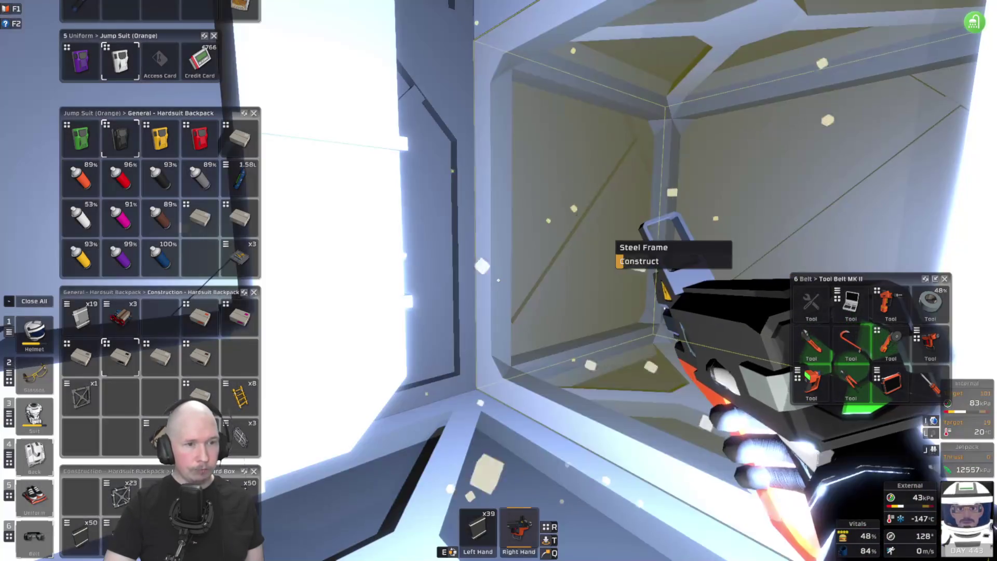
click(498, 280)
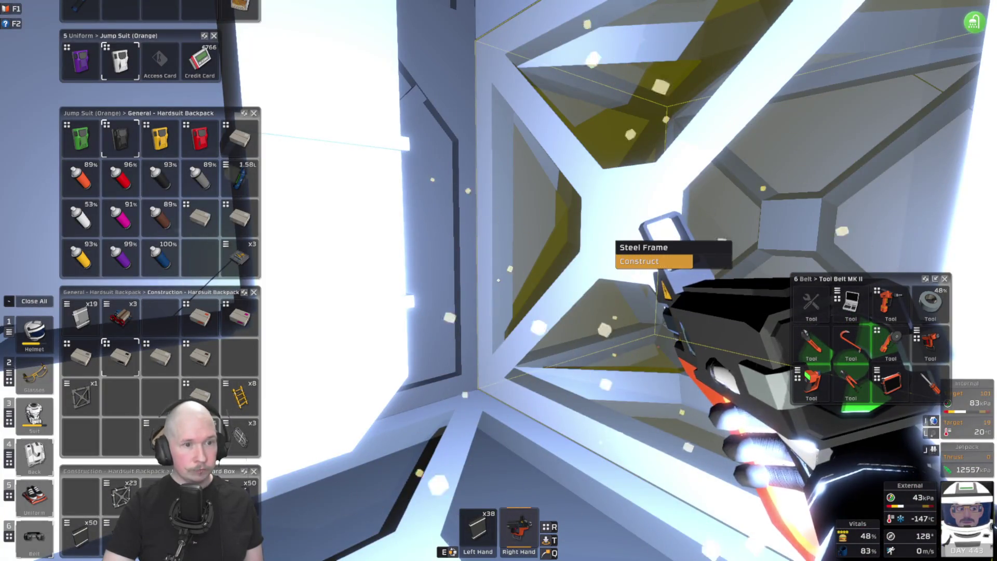
key(e)
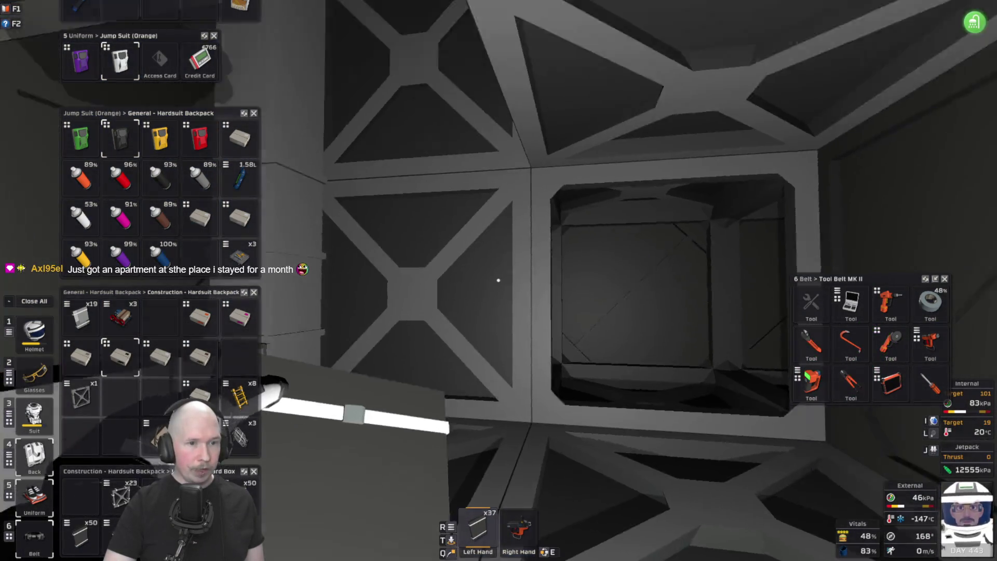
key(e)
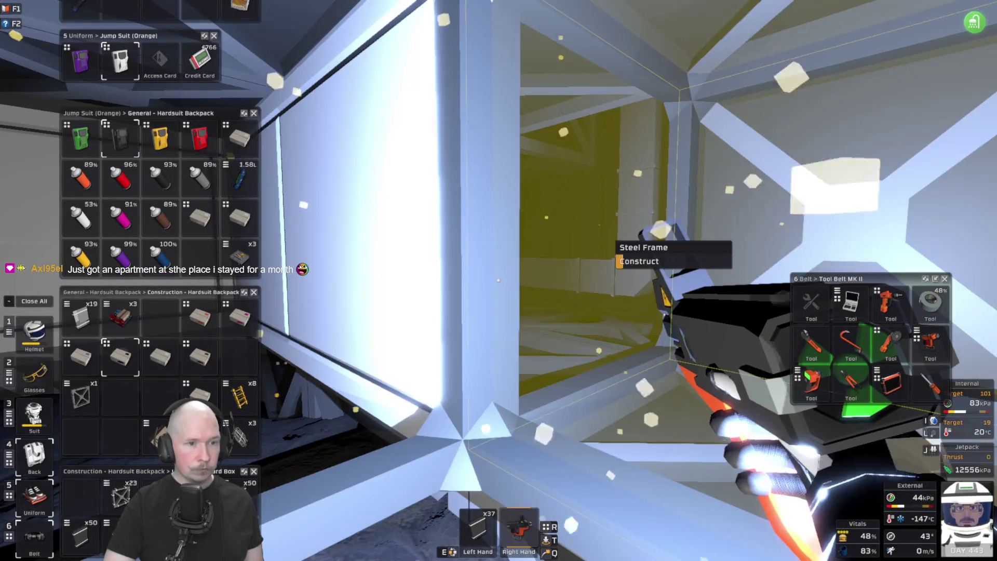
click(499, 281)
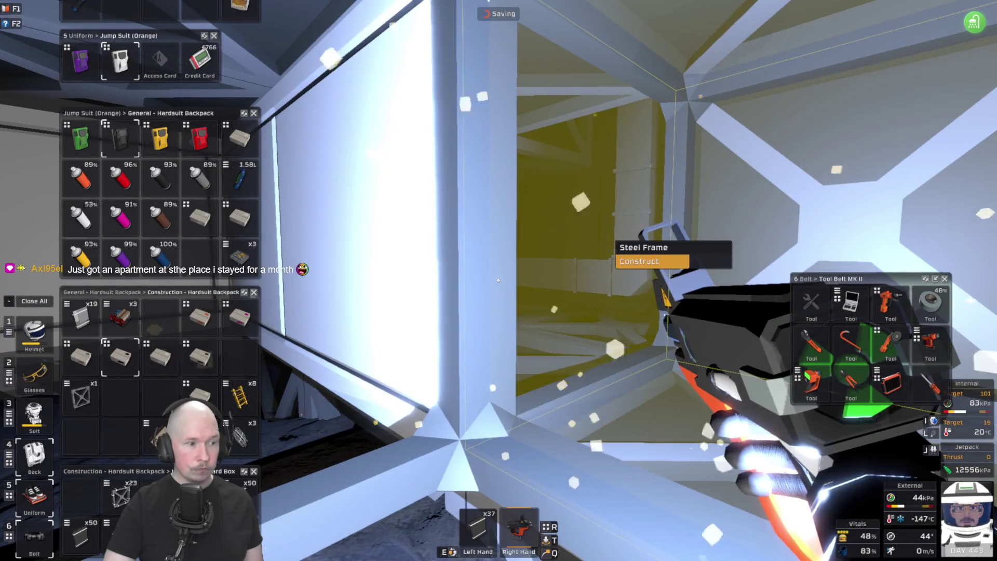
drag(499, 281, 499, 281)
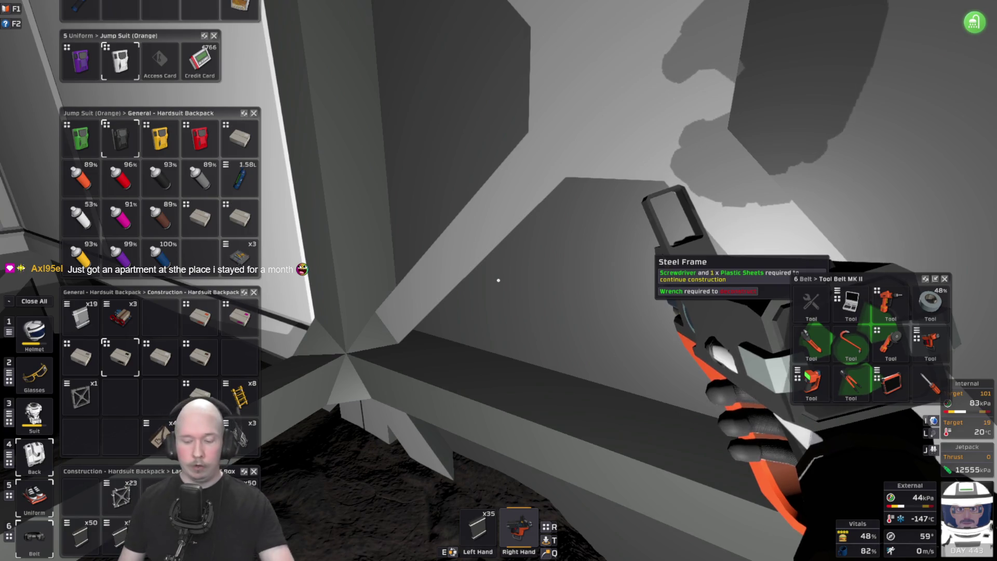
- Build up the two neighbouring steel frames along the wall with steel sheets, then put the sheets away
key(w)
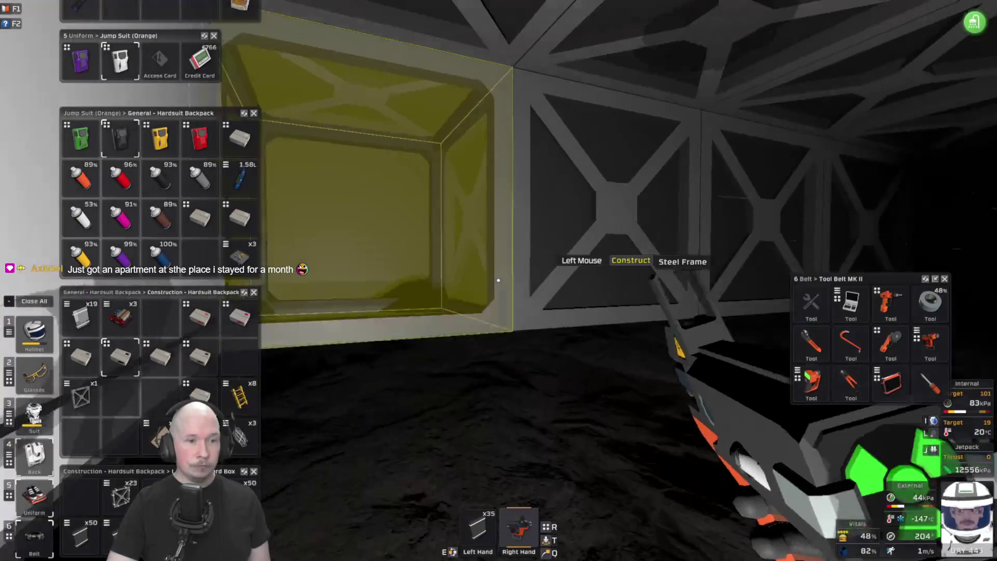
click(498, 280)
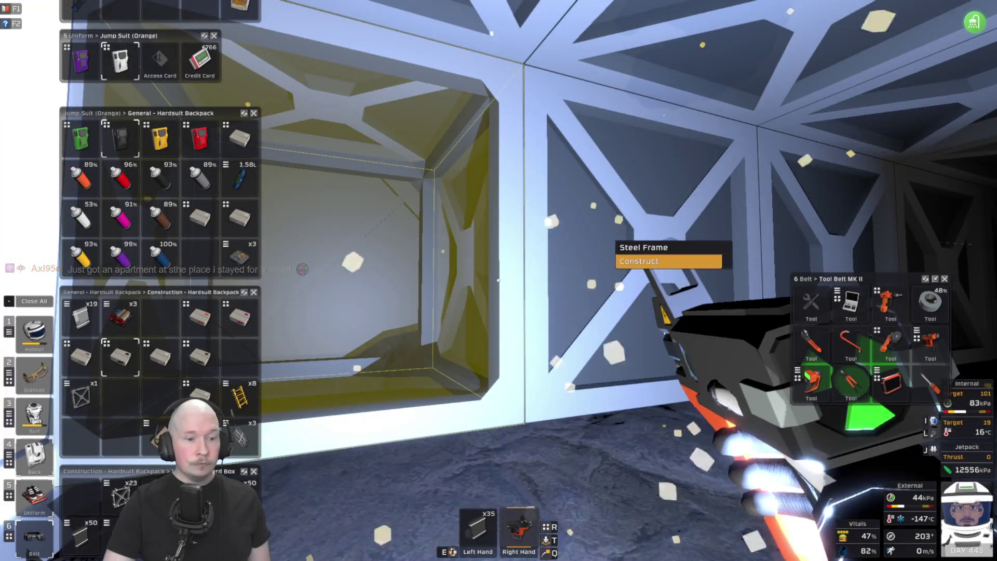
click(498, 280)
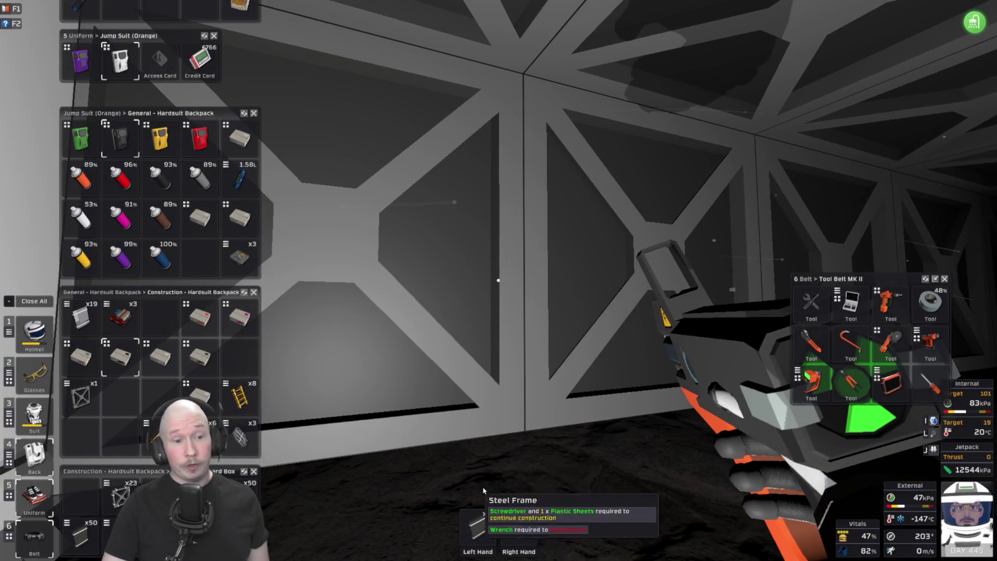
key(f)
key(w)
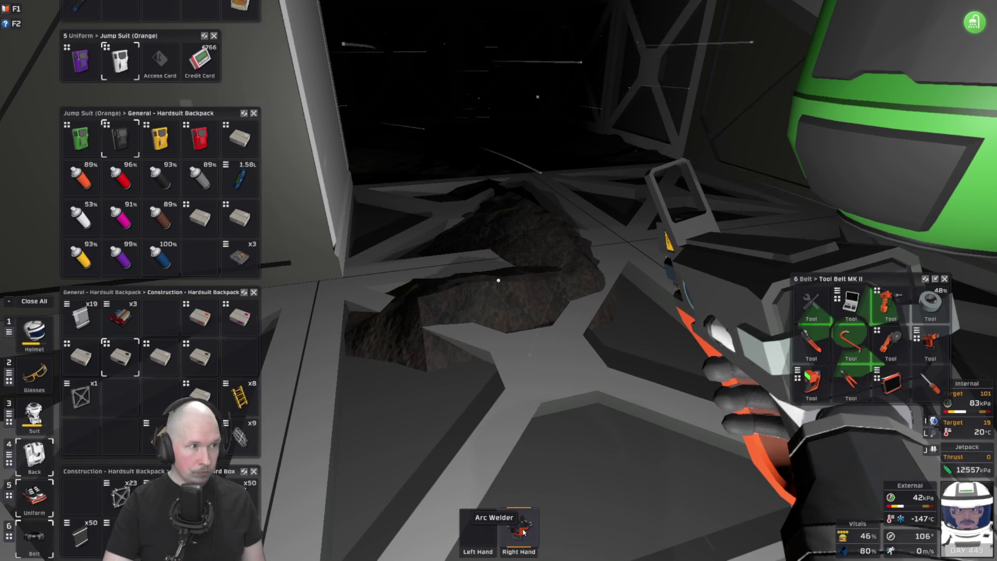
- Return the arc welder to the tool belt and take the mining drill from the mining belt
key(alt)
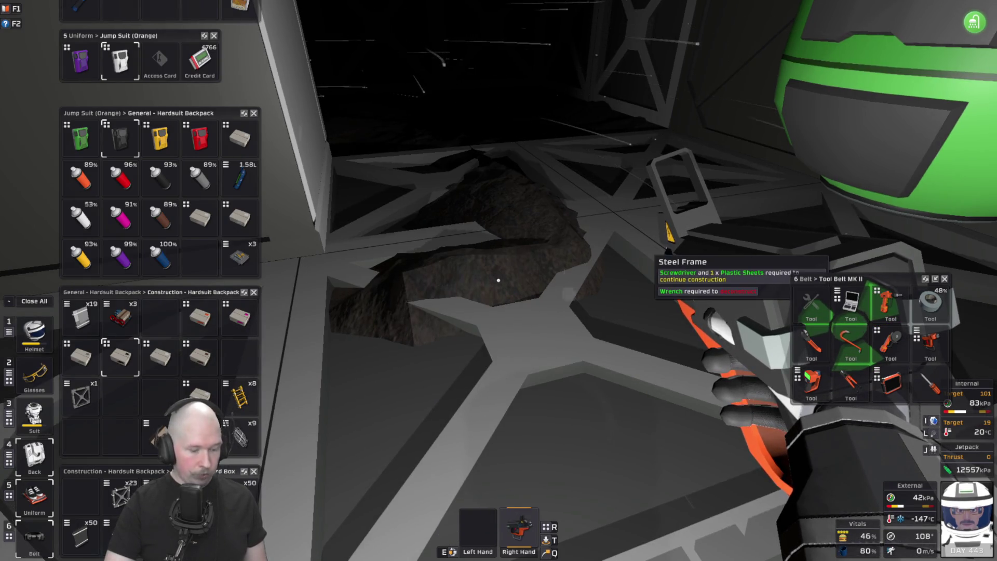
key(q)
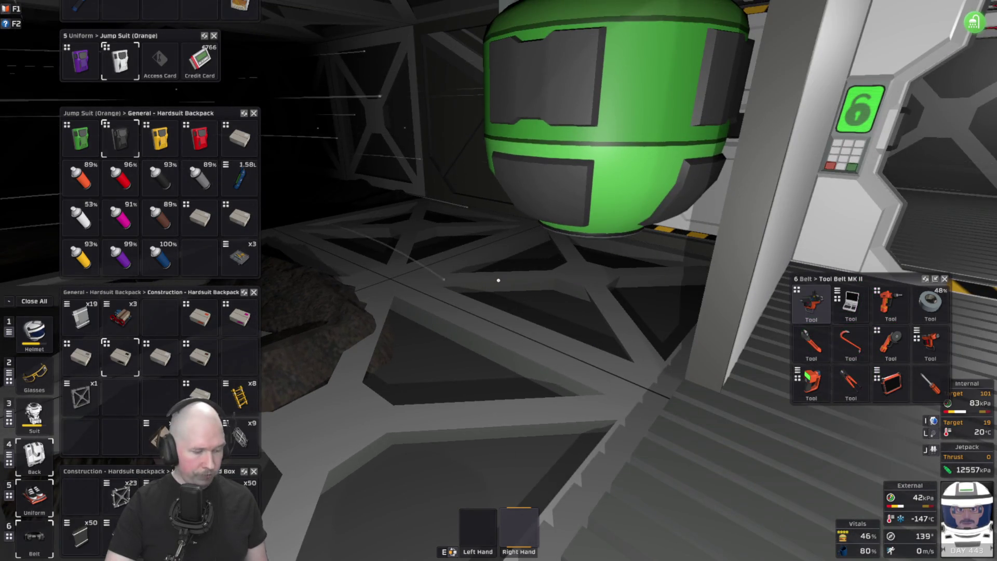
key(grave)
key(4)
key(6)
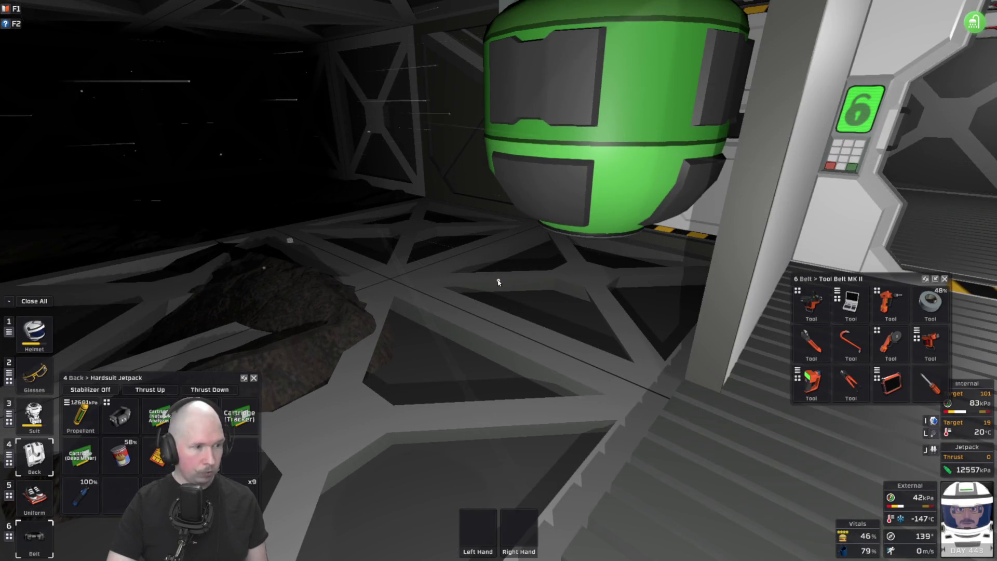
click(109, 405)
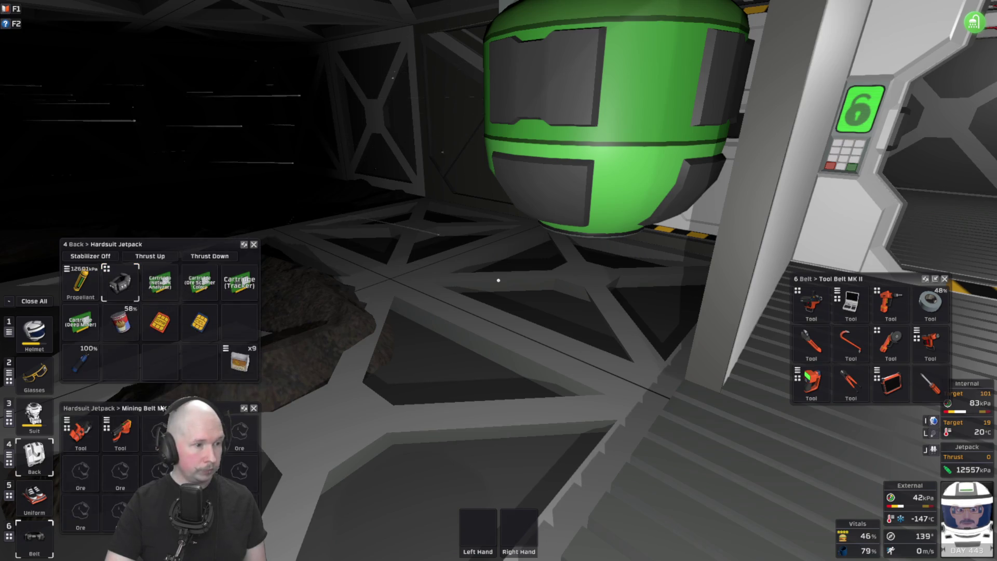
mouse_move(81, 431)
mouse_down()
mouse_move(296, 451)
mouse_move(478, 530)
mouse_up()
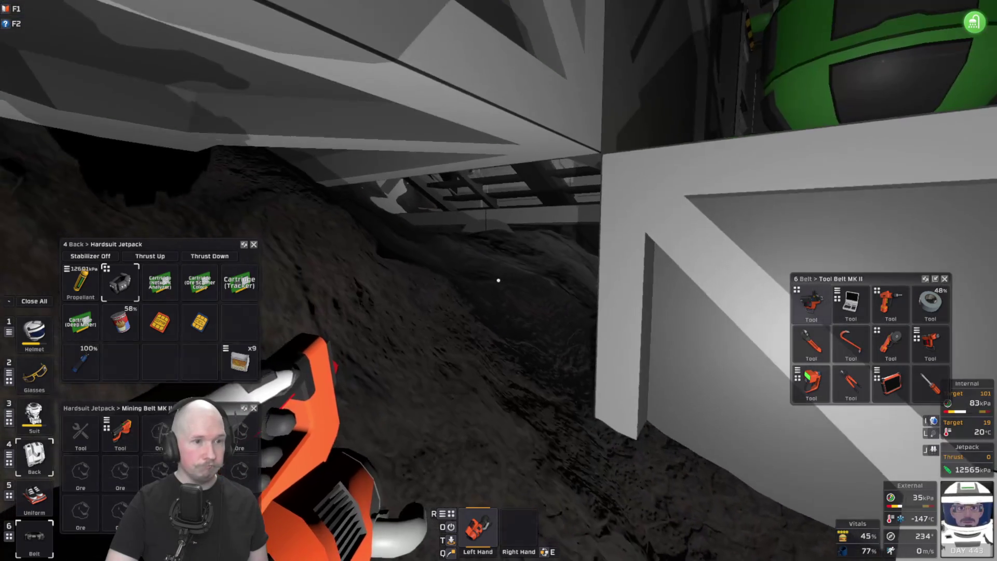
- Close the inventory windows and reopen the tool belt and construction backpack contents
key(alt)
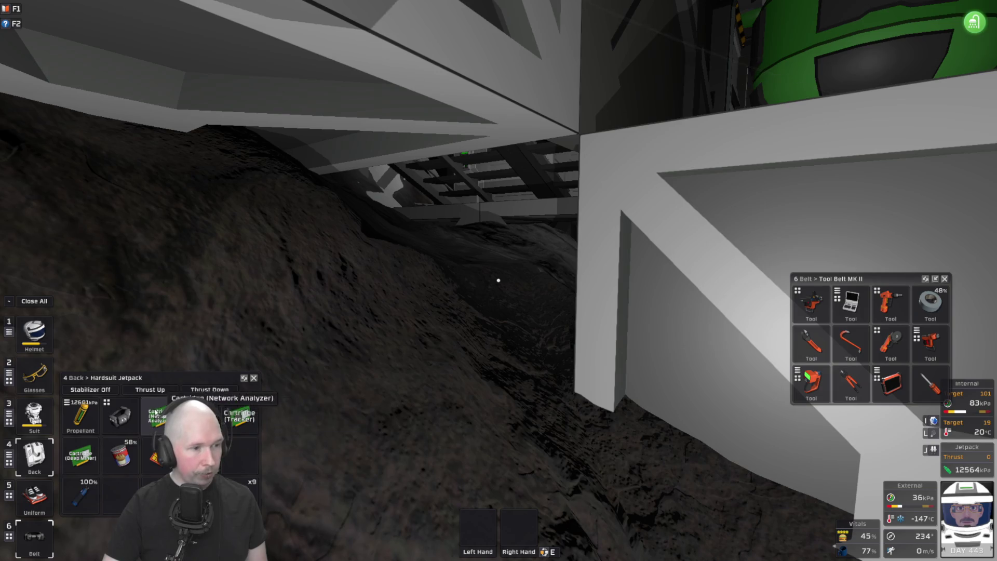
key(grave)
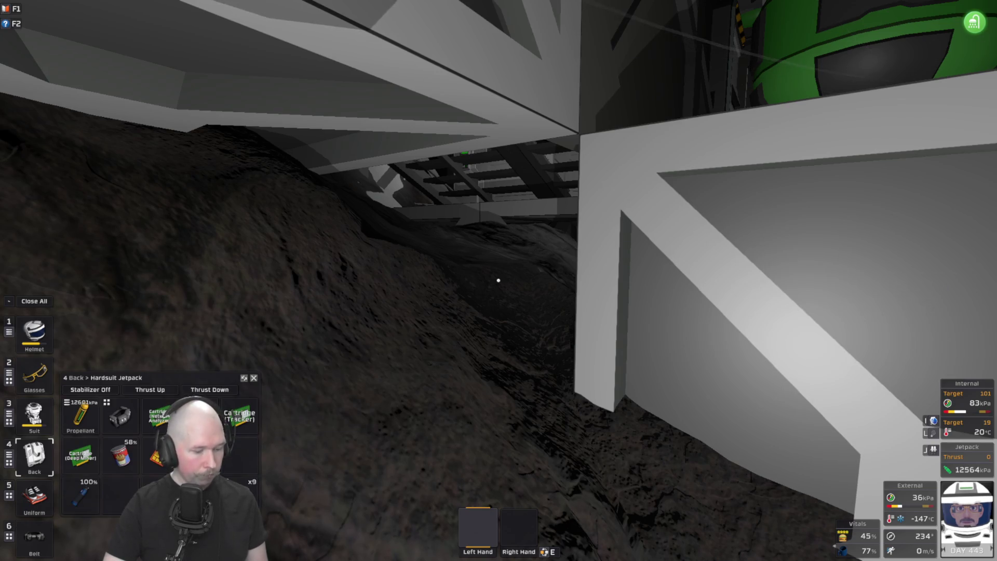
key(6)
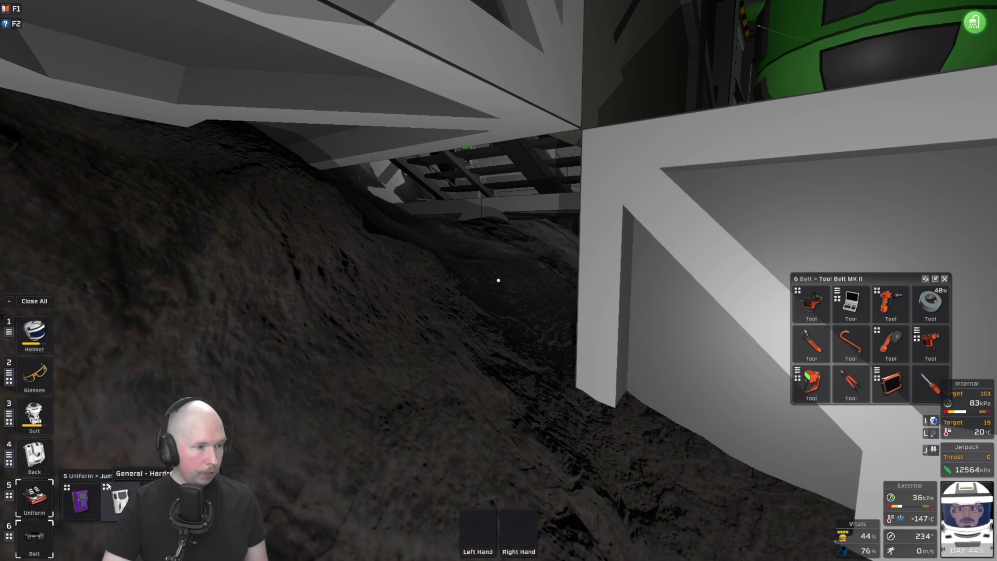
click(109, 400)
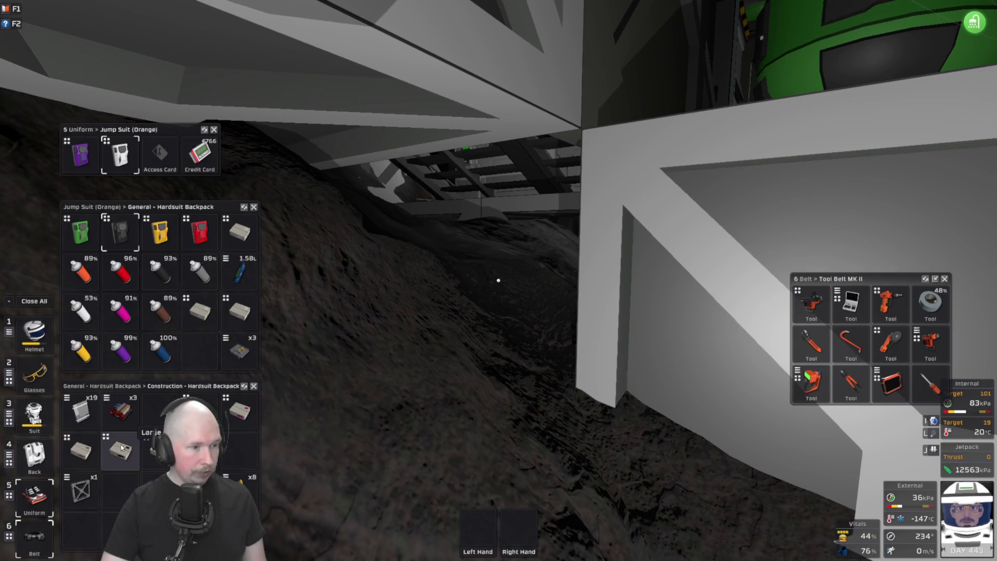